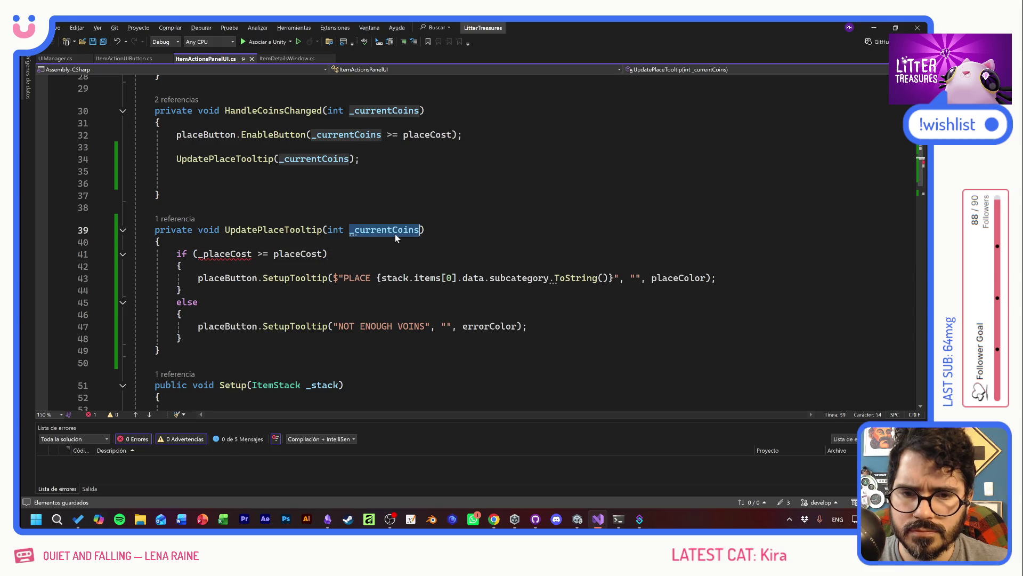
Replace _placeCost with _currentCoins in the coin check on line 41
double_click(227, 254)
text(_currentCoins)
click(160, 195)
Replace line 57's SetupTooltip call with a pasted UpdatePlaceTooltip call ending in a semicolon
drag(424, 230, 225, 230)
scroll(479, 240, down, 4)
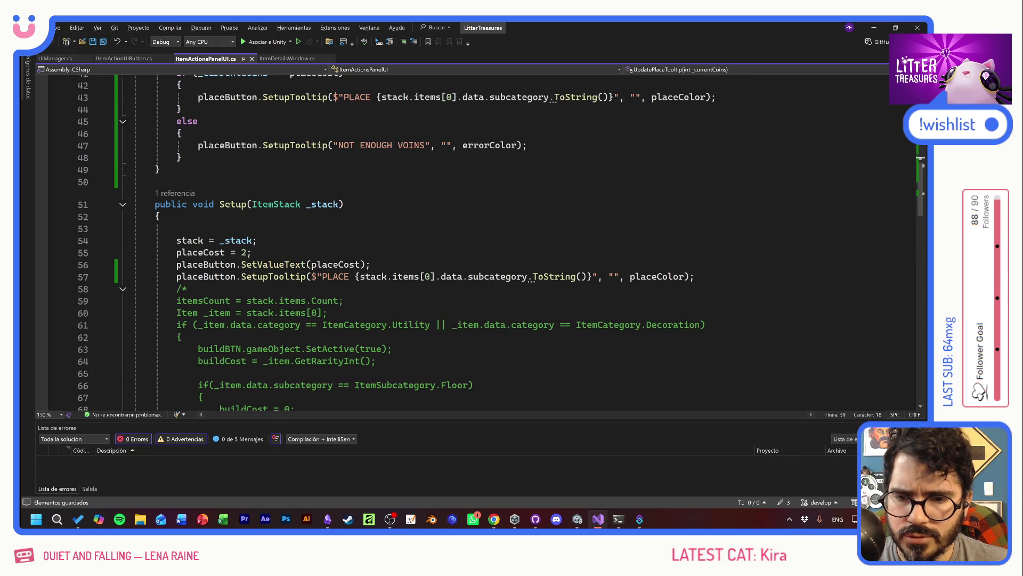
key(ctrl+c)
click(695, 276)
key(shift+Home)
key(ctrl+v)
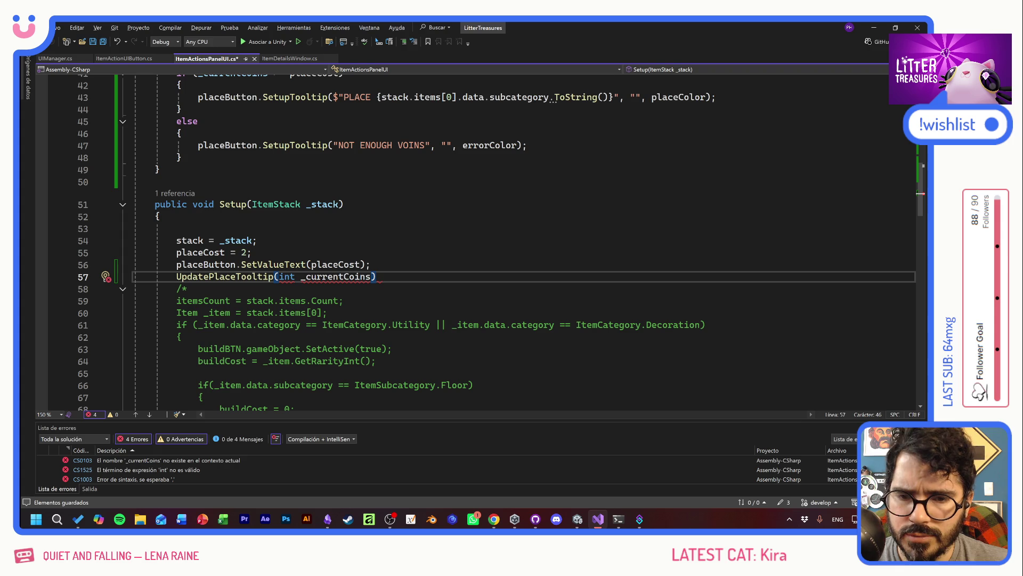
text(;)
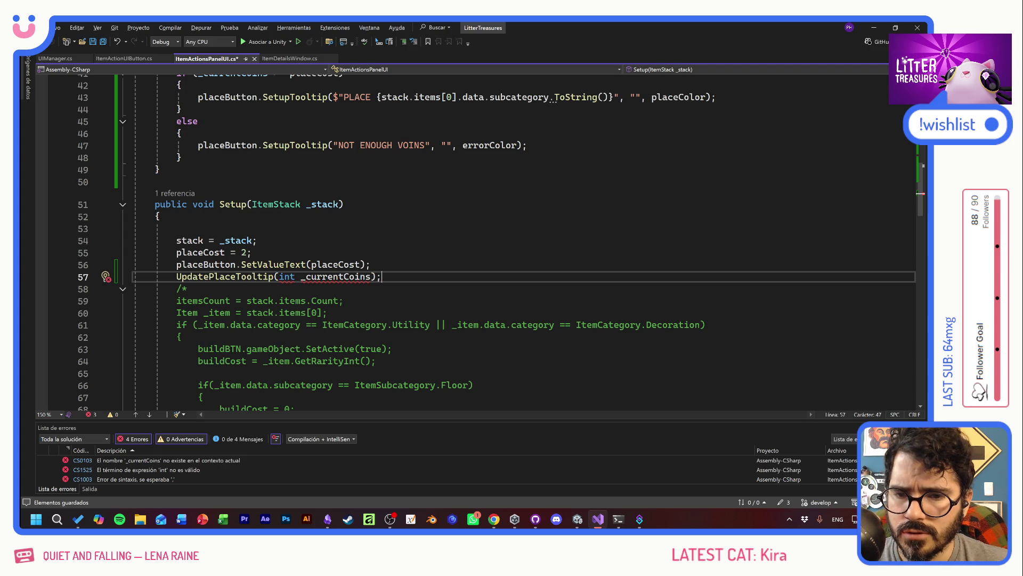
Replace the copied int _currentCoins argument with 'ServiceRegistry.'
drag(376, 276, 280, 276)
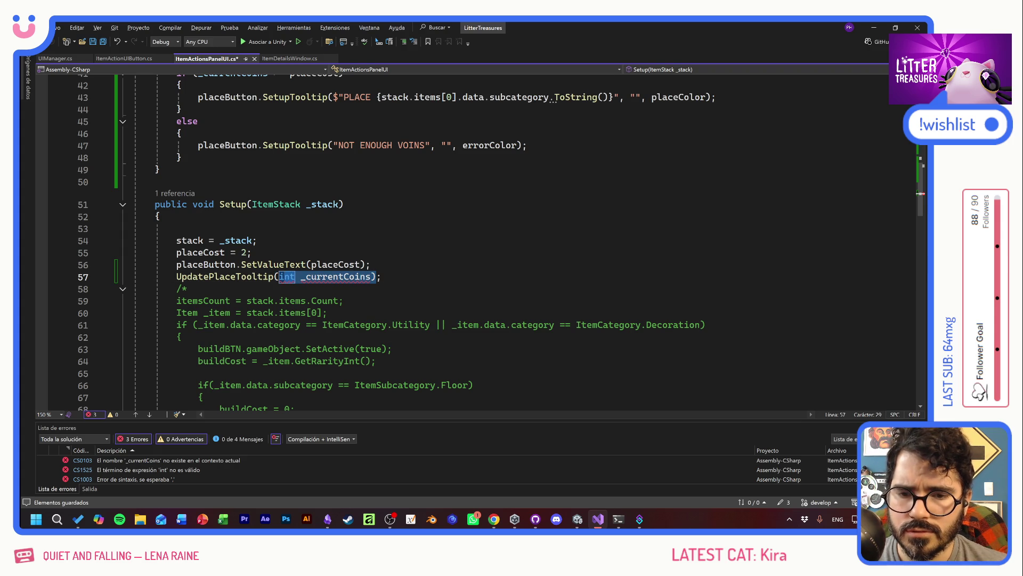
scroll(284, 276, up, 8)
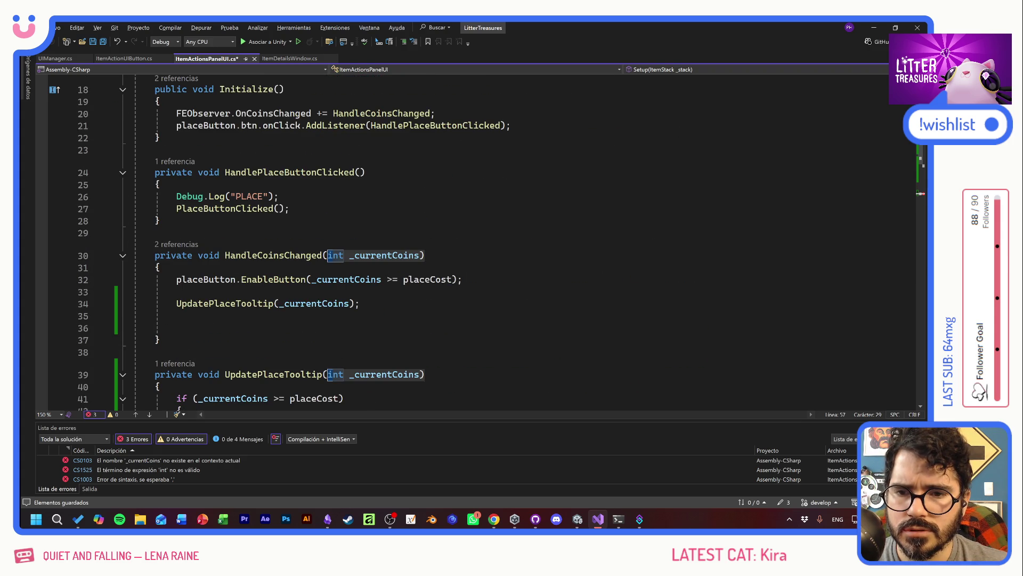
scroll(320, 276, down, 8)
click(361, 276)
double_click(360, 276)
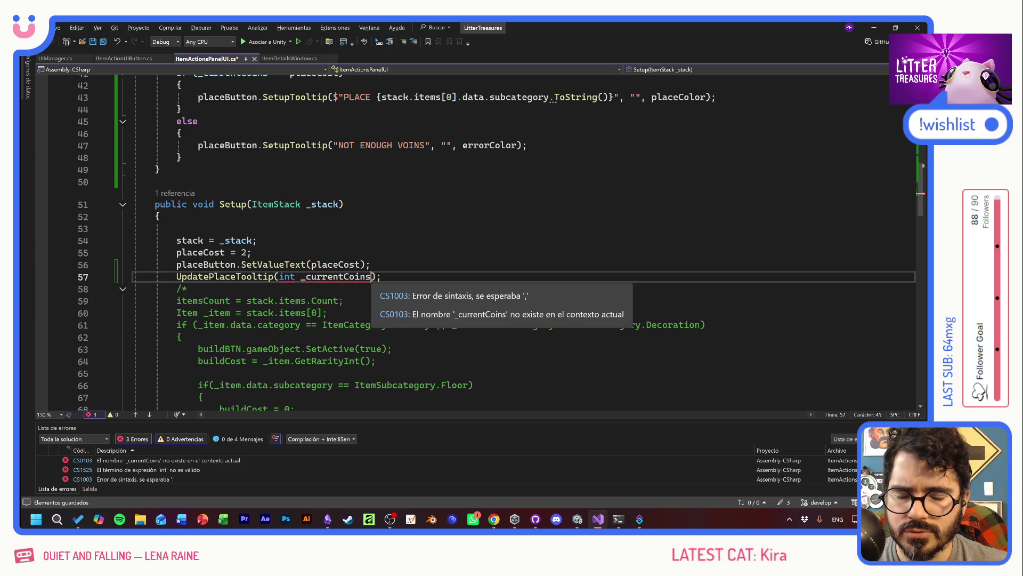
drag(360, 276, 280, 276)
text(EconomyMana)
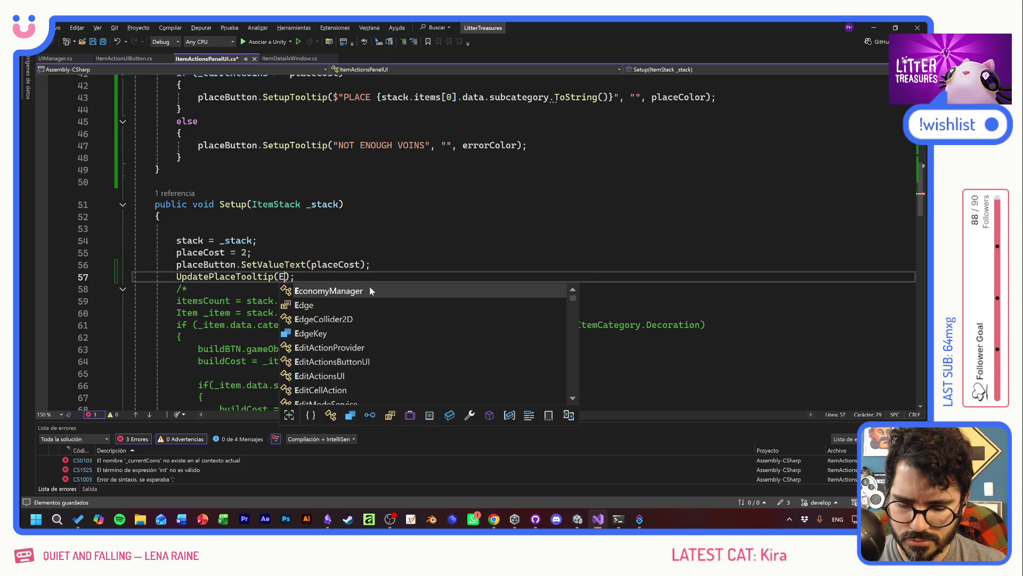
key(BackSpace)
key(BackSpace)
key(BackSpace)
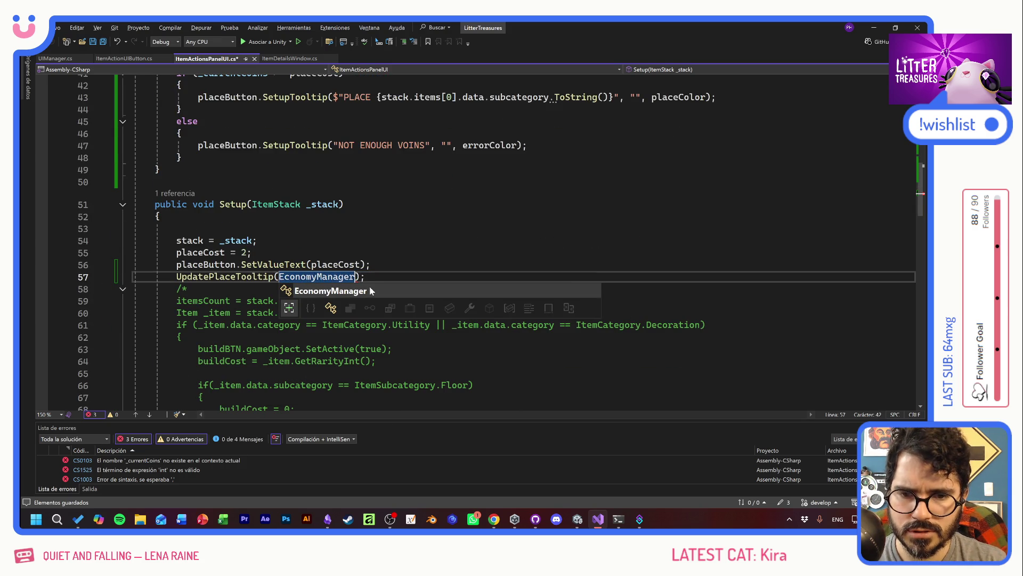
key(BackSpace)
key(BackSpace)
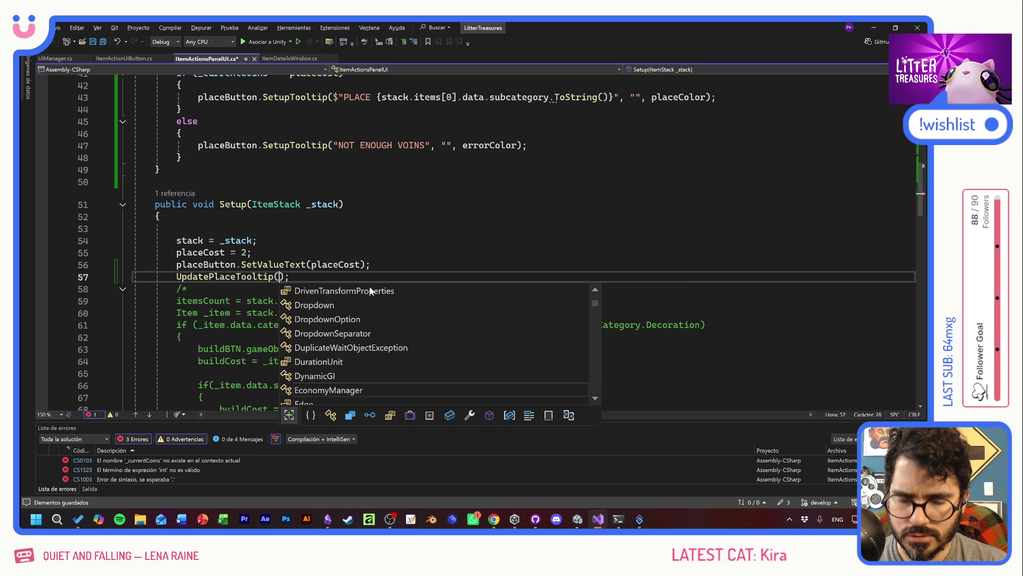
text(ServiceRegistry.)
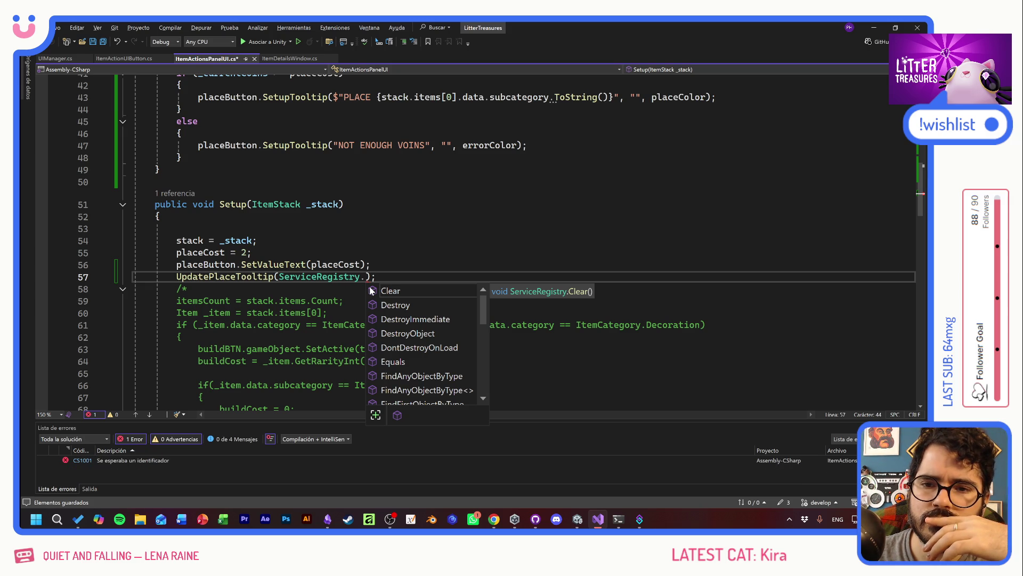
Complete the argument as ServiceRegistry.Get<EconomyManager>().coins using IntelliSense
scroll(480, 240, up, 4)
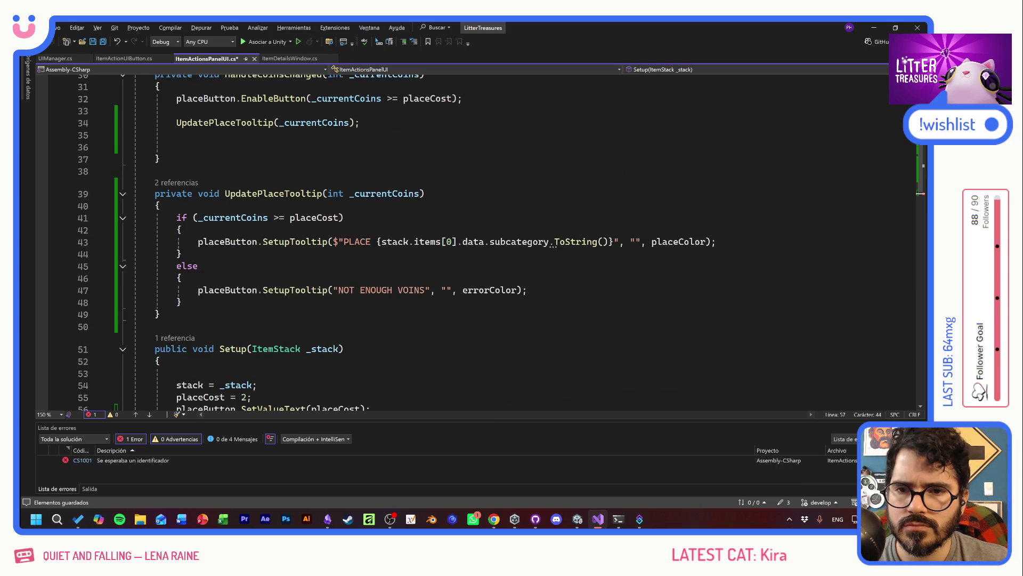
scroll(479, 240, up, 1)
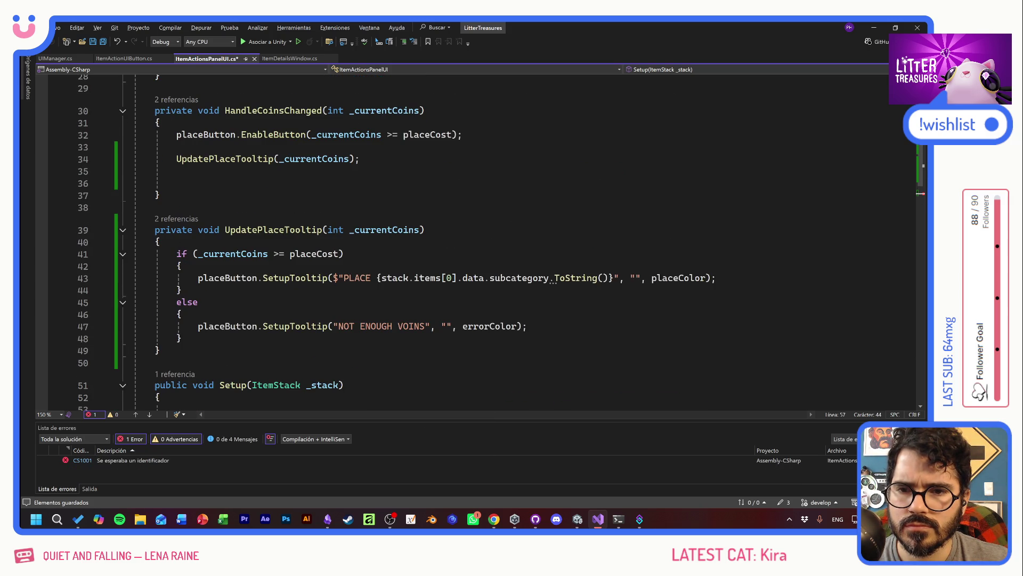
scroll(480, 240, up, 3)
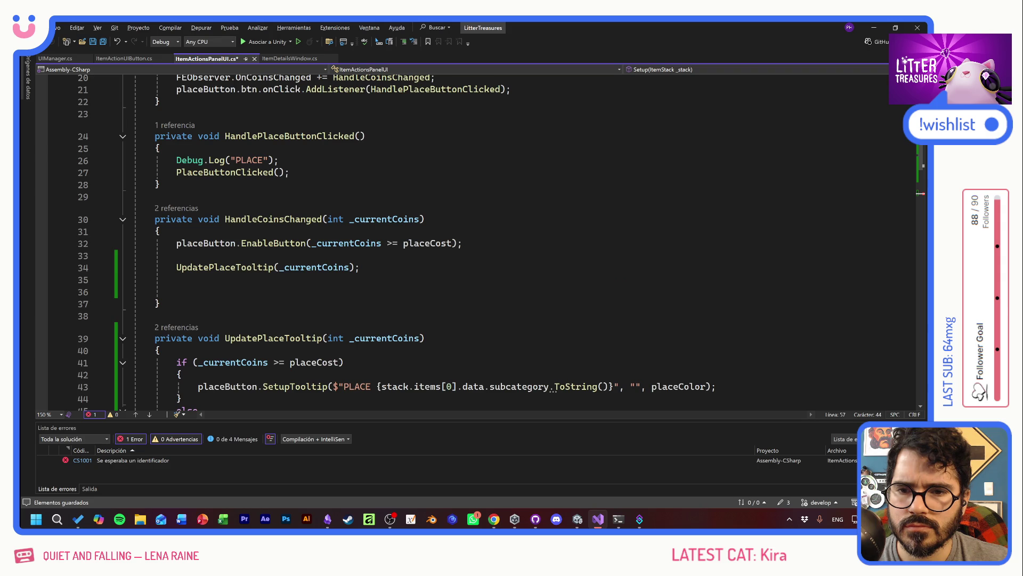
scroll(479, 240, down, 6)
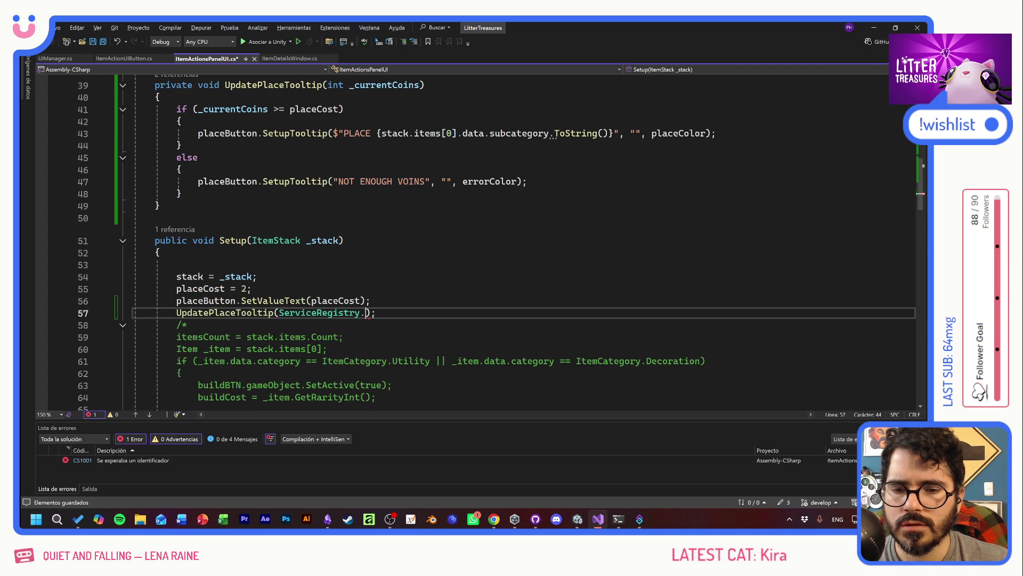
text(Get<Ec>)
key(Tab)
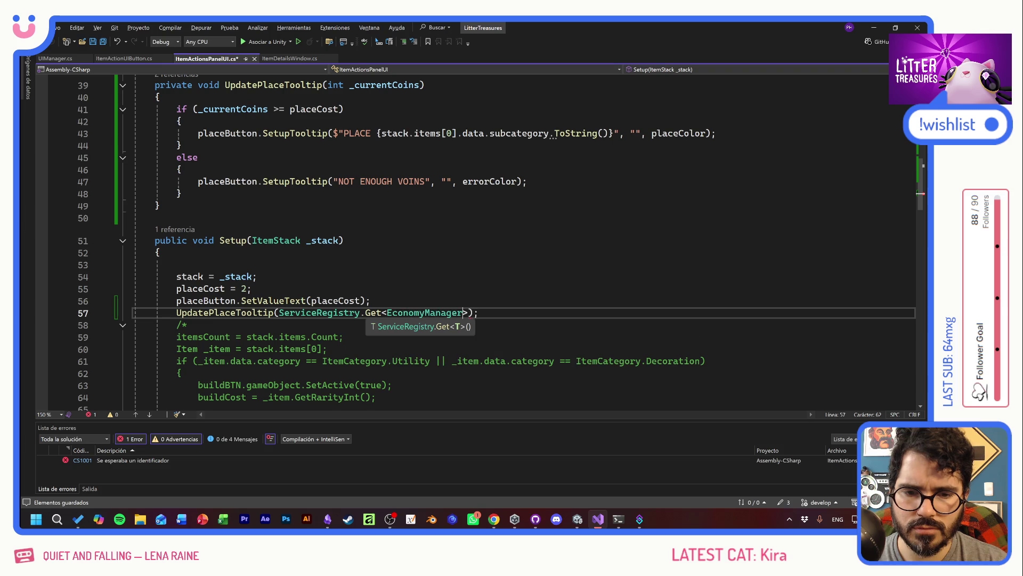
text(>().c)
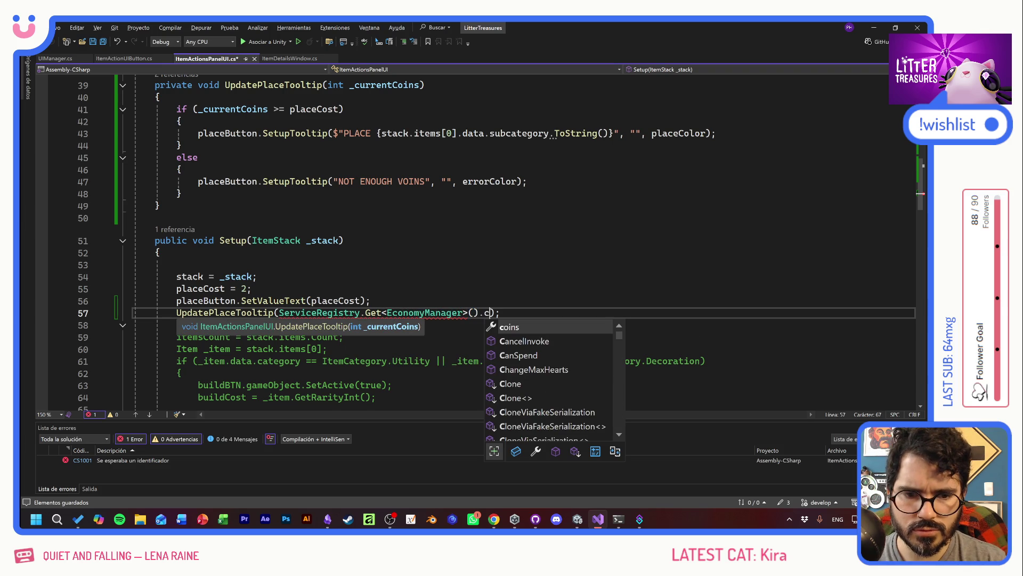
key(Tab)
click(176, 265)
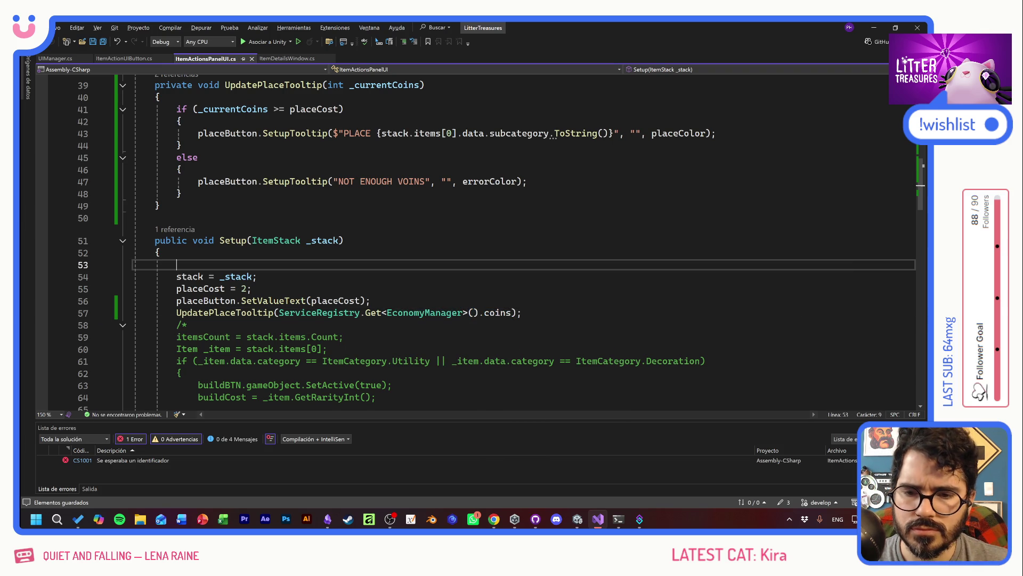
Switch from Visual Studio to the Unity editor
key(alt+Tab)
key(Escape)
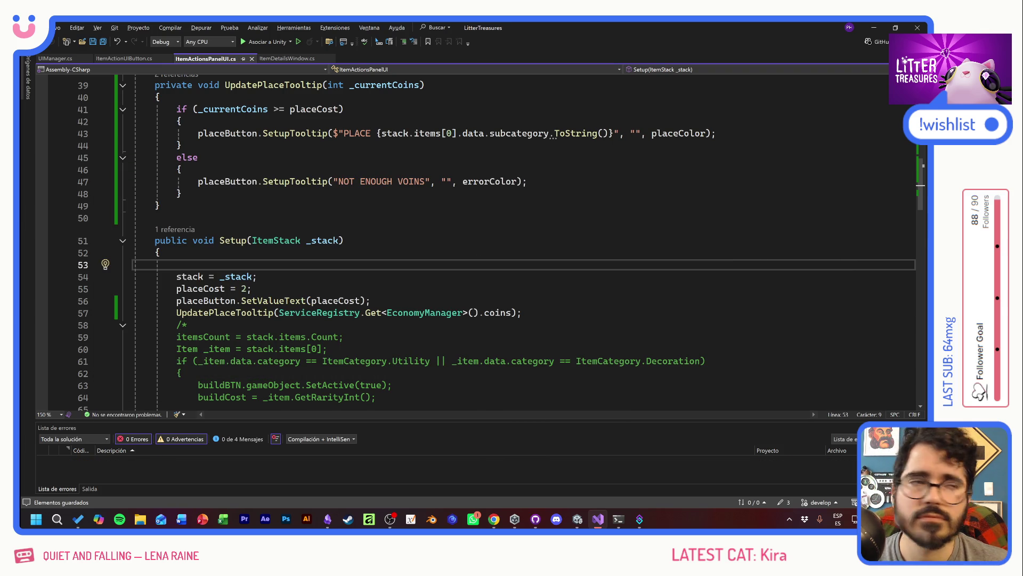
key(alt+Tab)
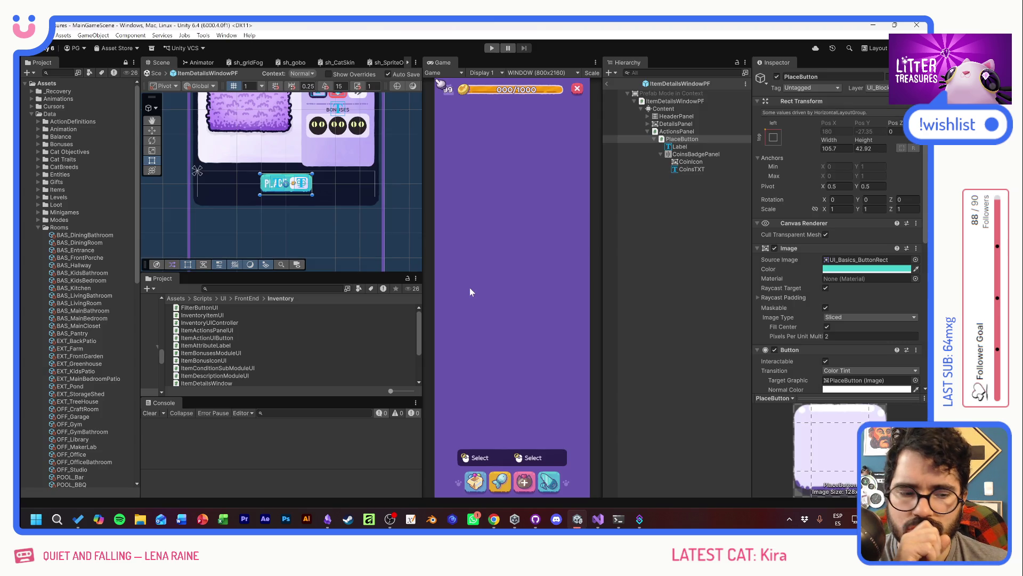
Play the game and open the NullReferenceException's line 43 of ItemActionsPanelUI.cs from the Console
click(492, 48)
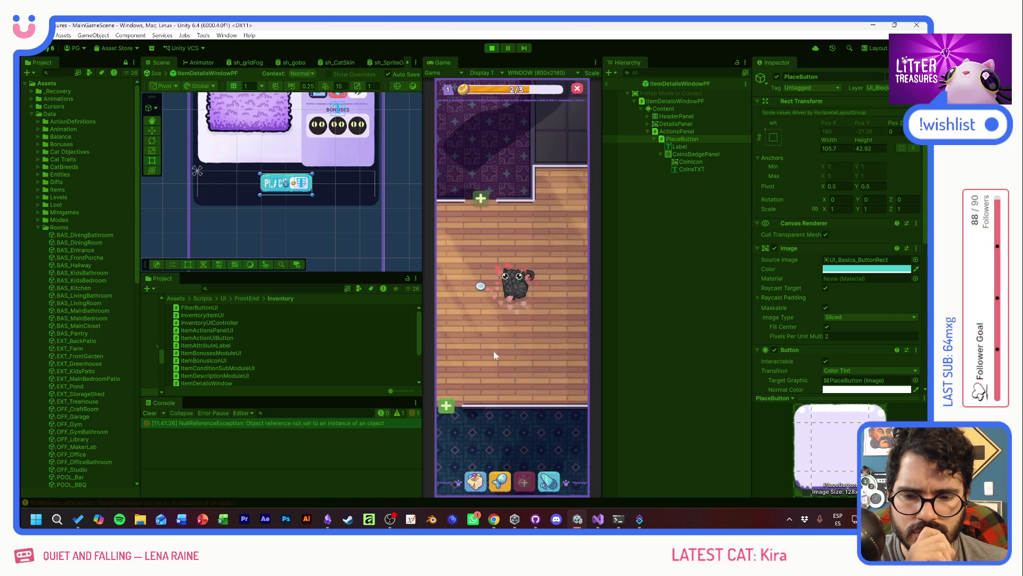
click(297, 425)
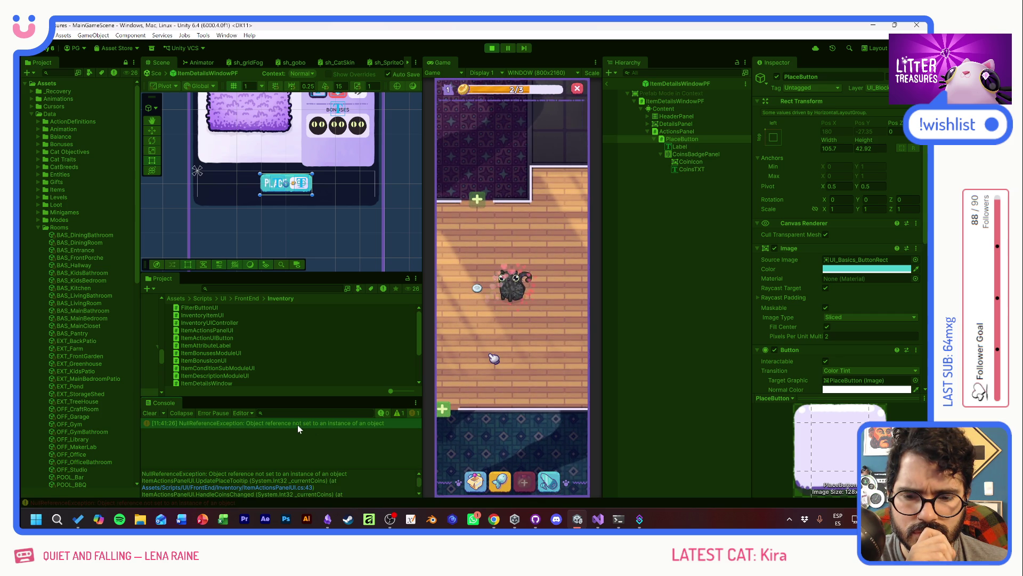
click(272, 487)
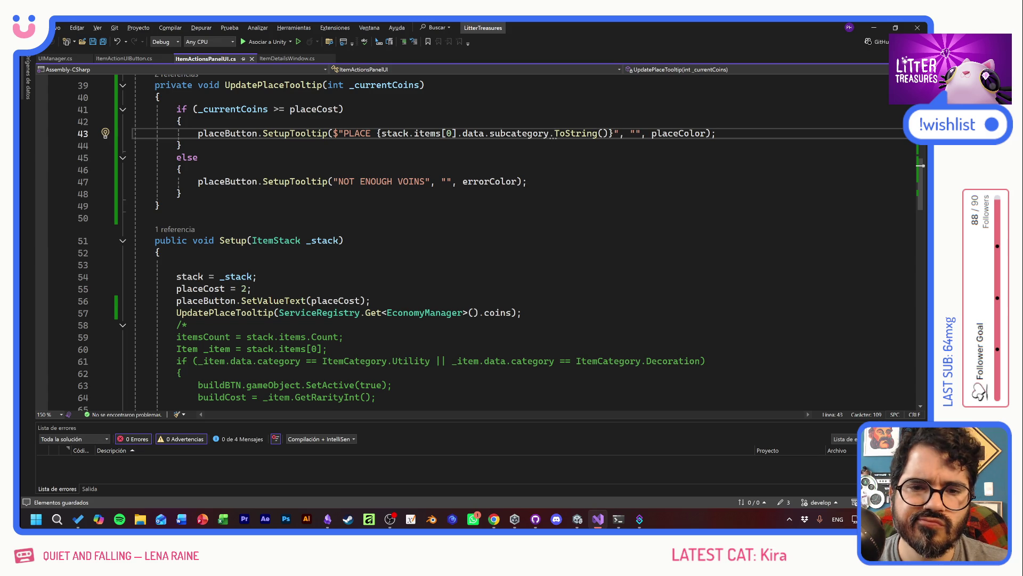
Comment out the UpdatePlaceTooltip call on line 57 with //, then switch to Unity to reload
key(alt+Tab)
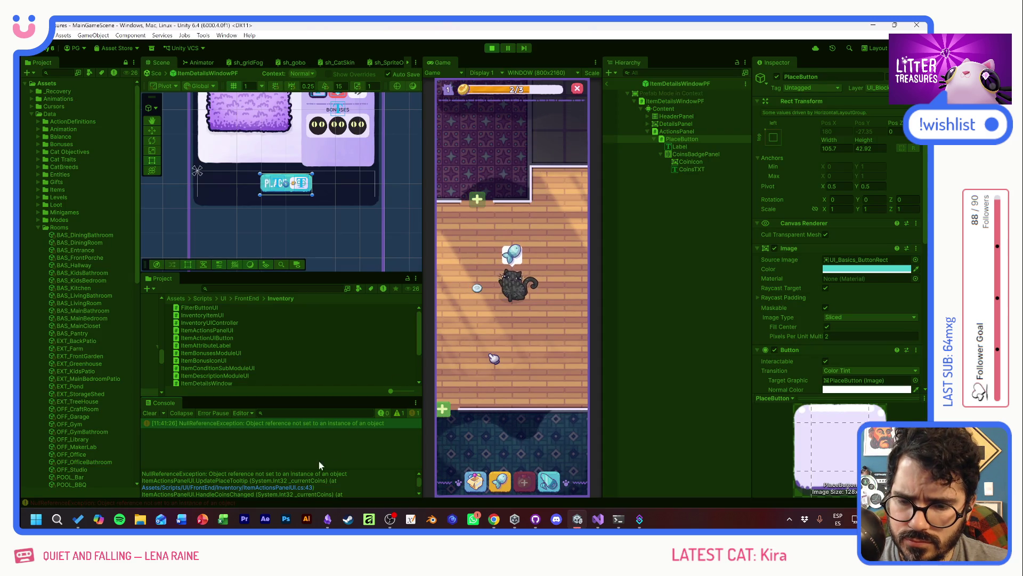
key(alt+Tab)
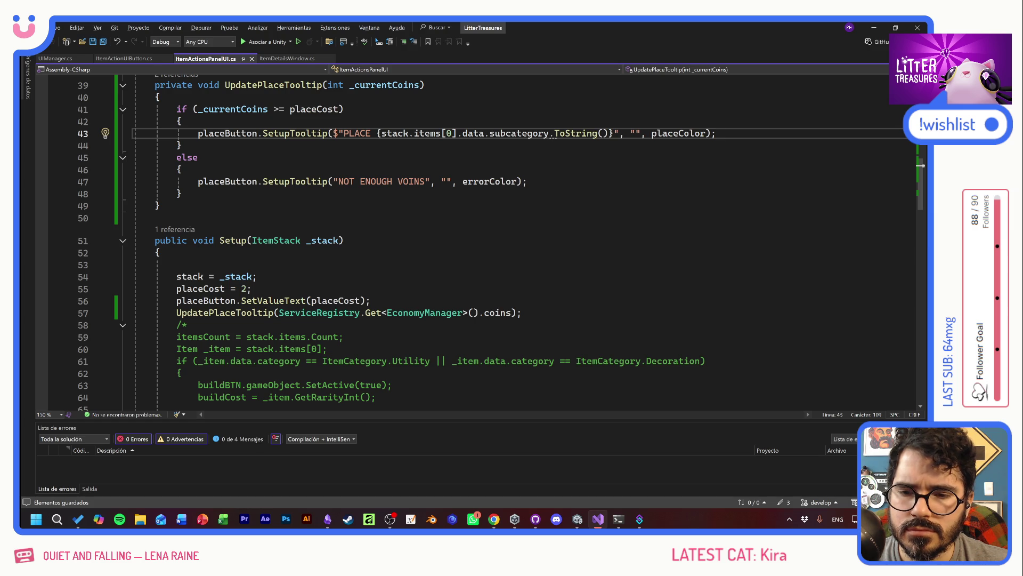
click(177, 312)
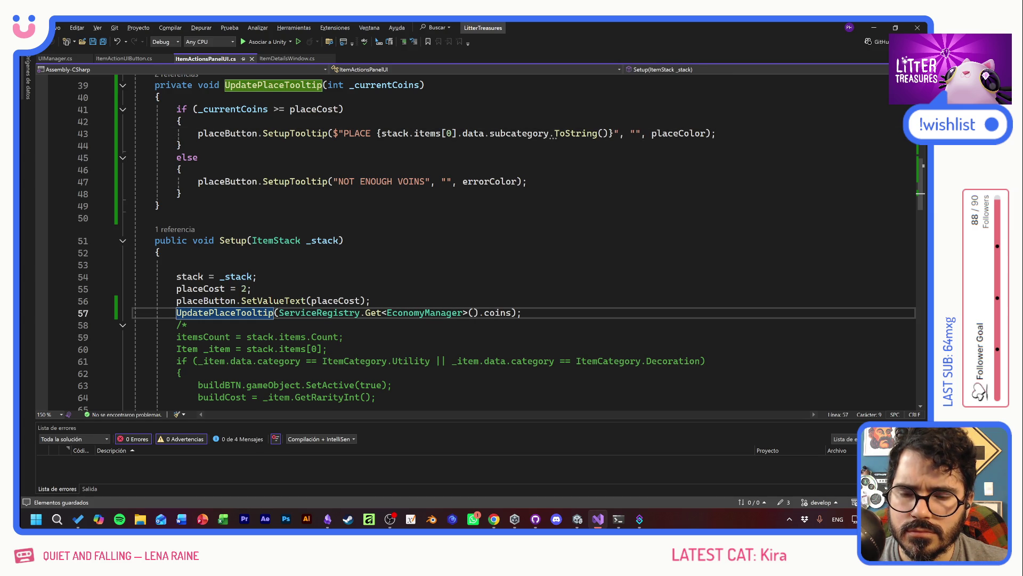
text(//)
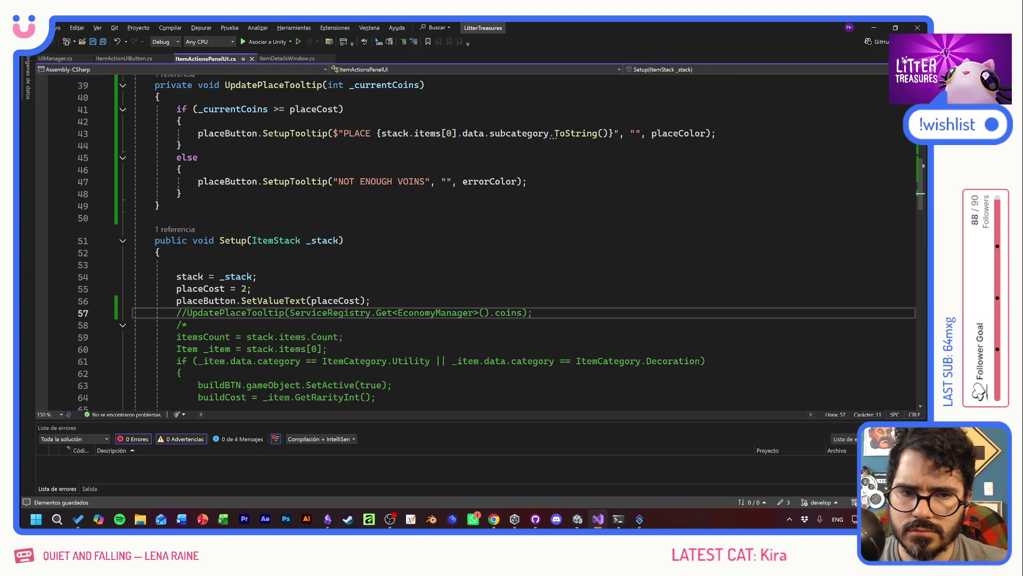
key(alt+Tab)
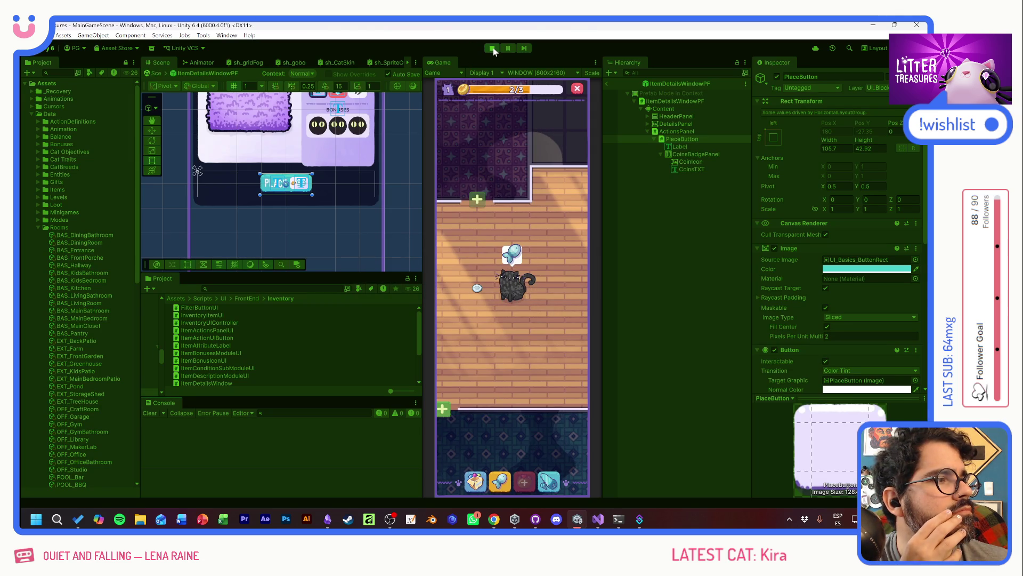
Restart play mode and place the Thin Sand Box on the room floor
click(493, 48)
click(493, 48)
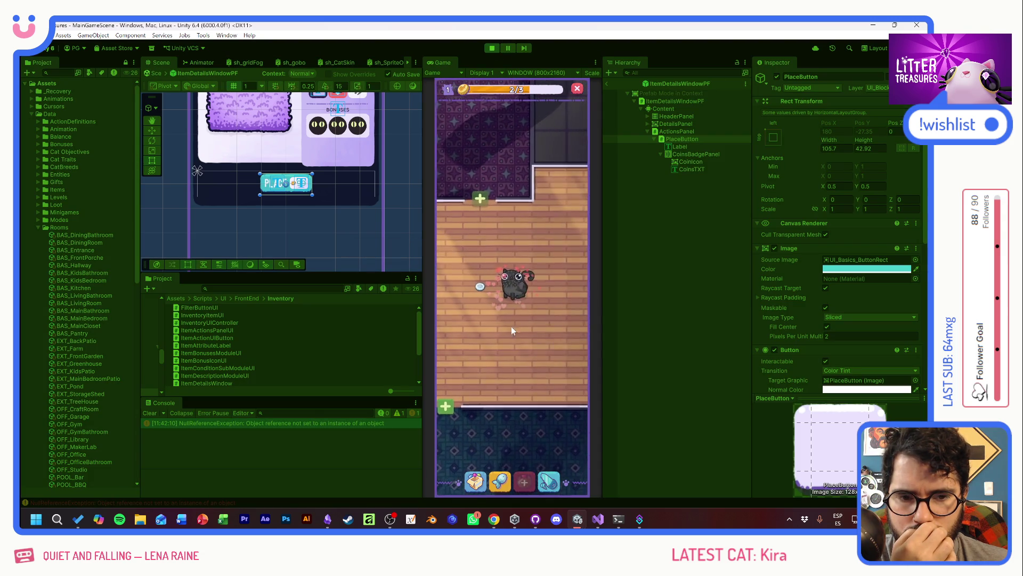
click(475, 481)
click(482, 335)
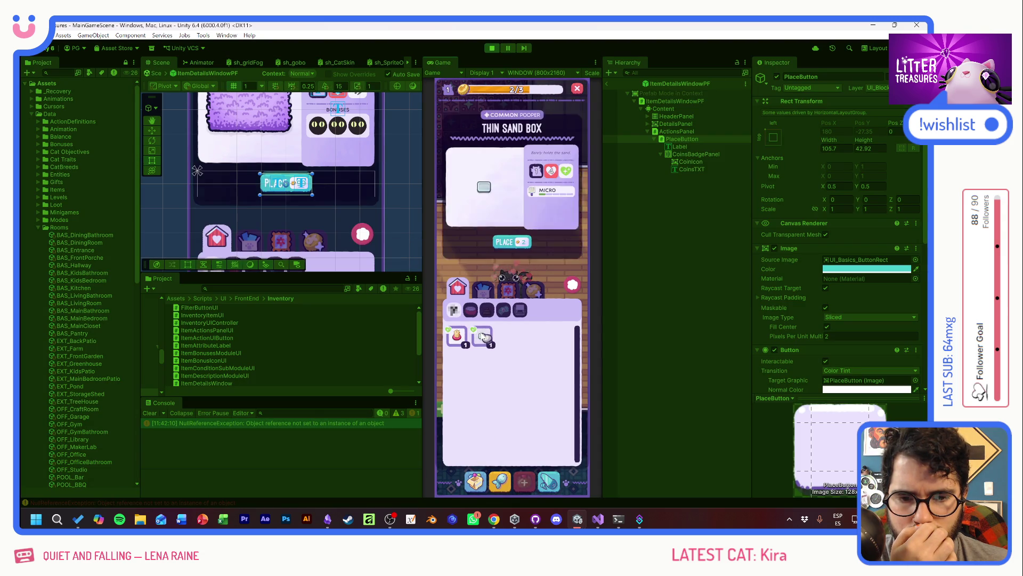
click(503, 239)
mouse_move(503, 238)
mouse_down()
mouse_move(512, 284)
mouse_move(476, 319)
mouse_move(488, 327)
mouse_up()
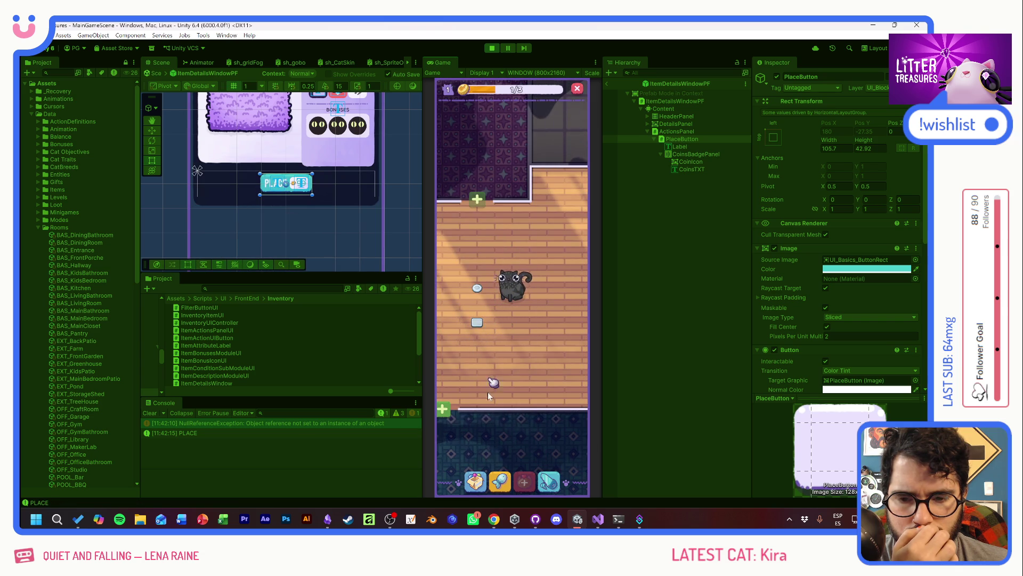
Browse the Scratch Pole, then the Supplies items Old Bread and Pot Soil in the inventory
click(475, 481)
click(458, 337)
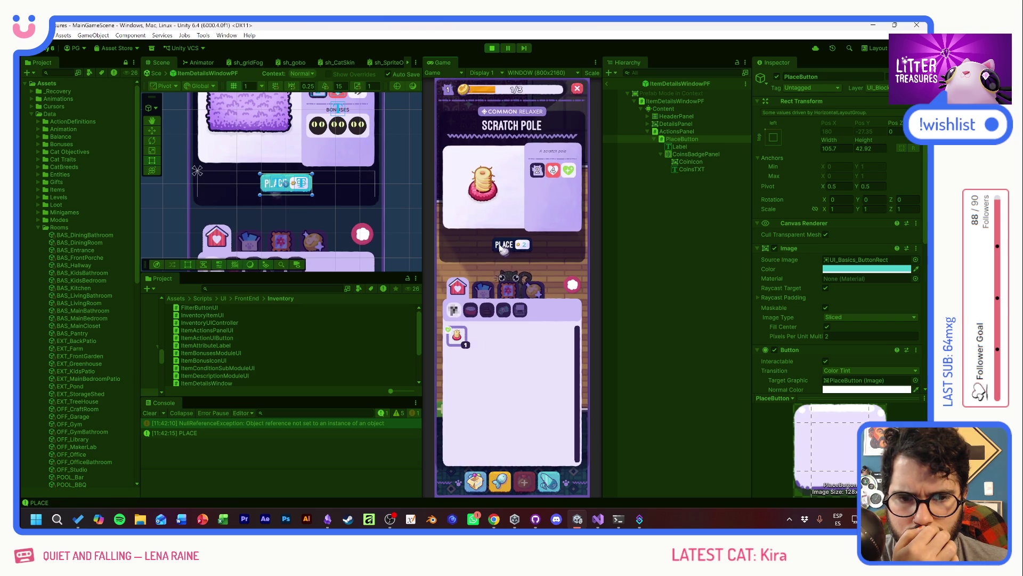
click(488, 289)
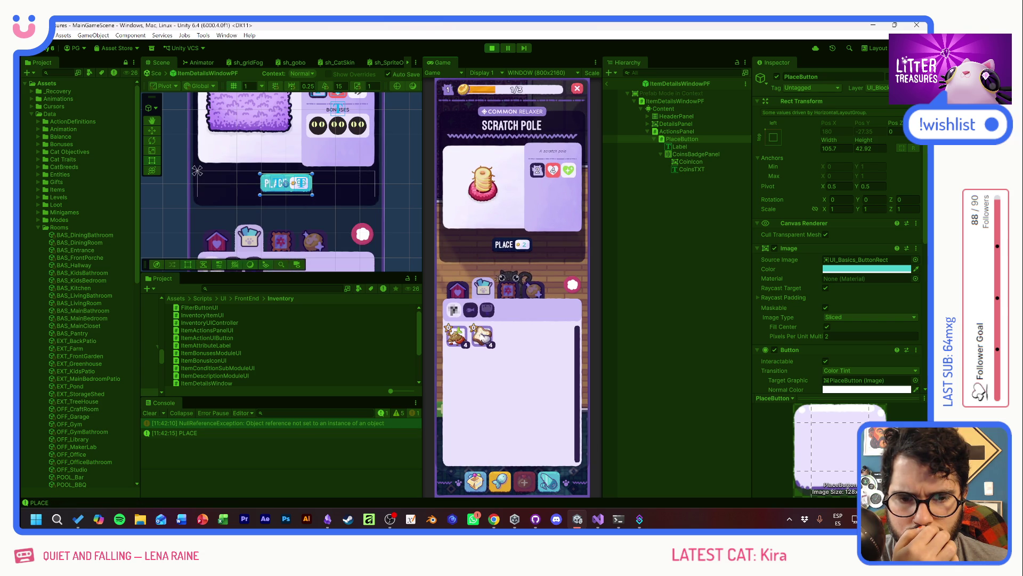
click(482, 335)
click(457, 334)
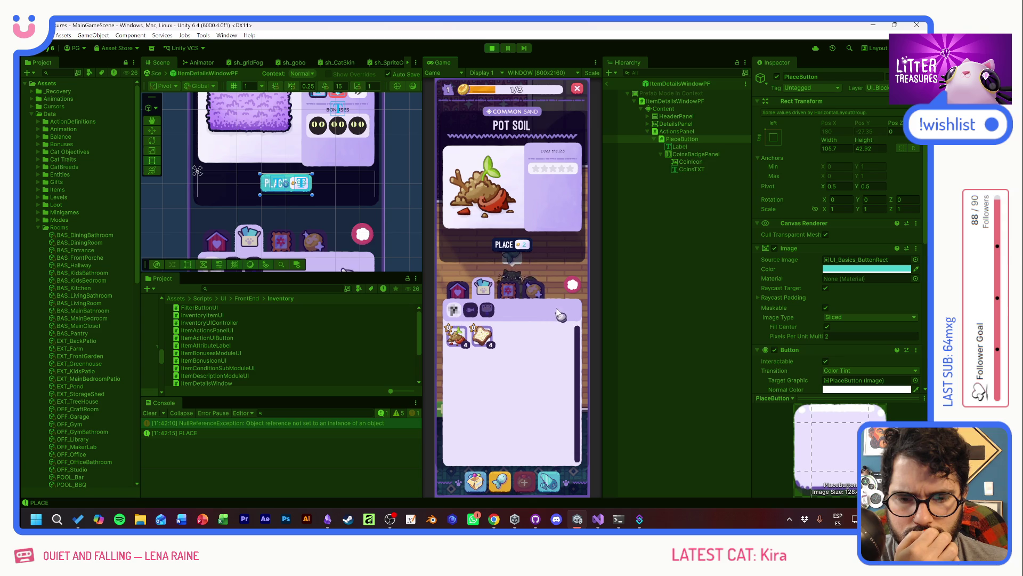
Stop the play test and return to the commented tooltip call in Visual Studio
key(ctrl+p)
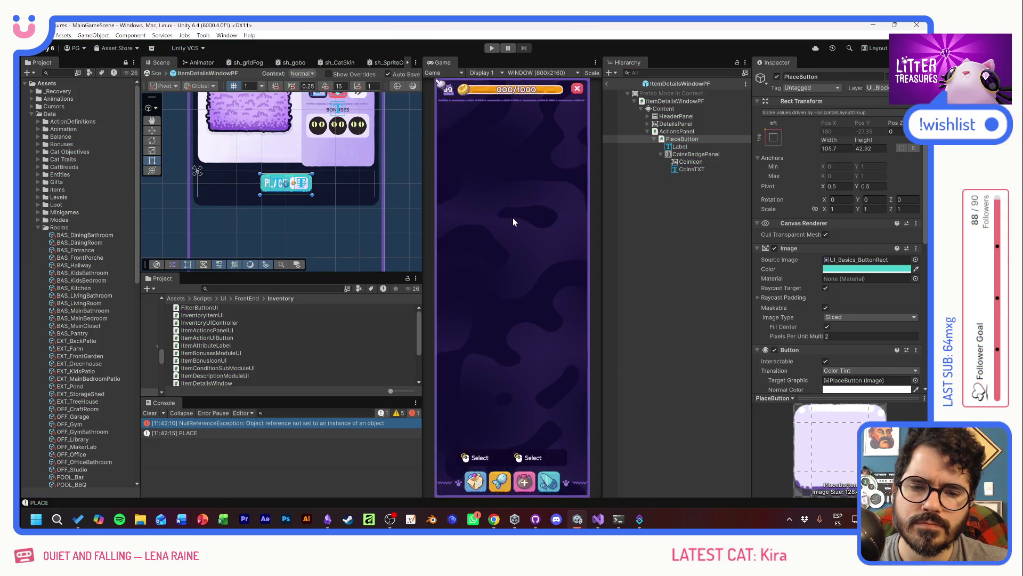
key(alt+Tab)
click(257, 276)
click(177, 312)
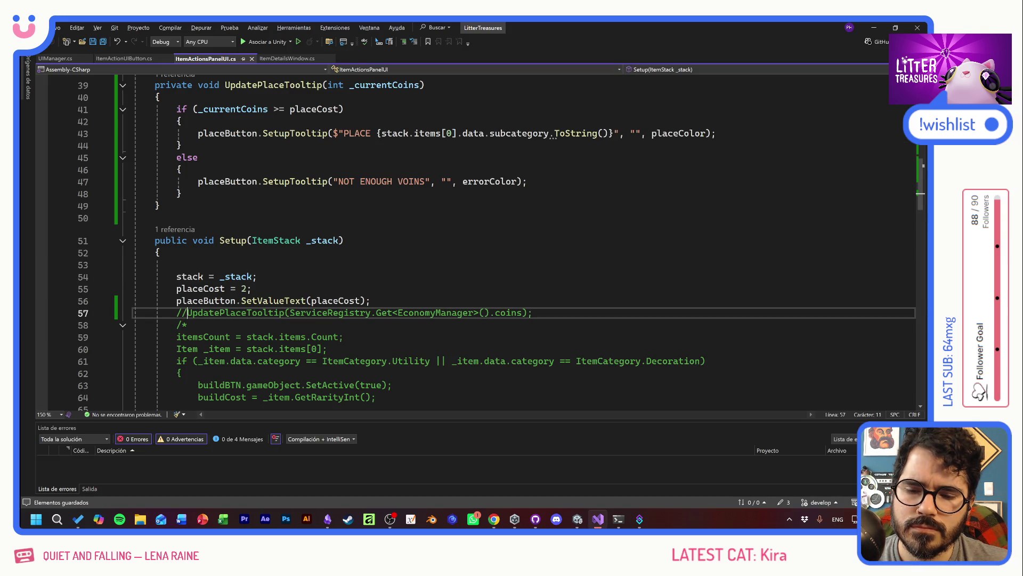
Remove the // before UpdatePlaceTooltip on line 57, save, and switch to Unity
key(Delete)
key(Delete)
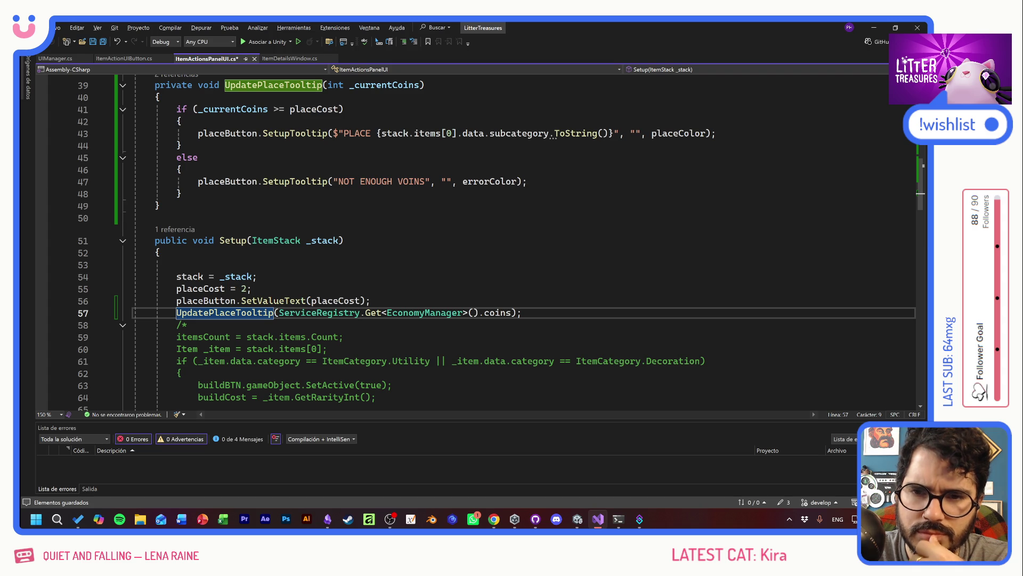
scroll(479, 240, up, 2)
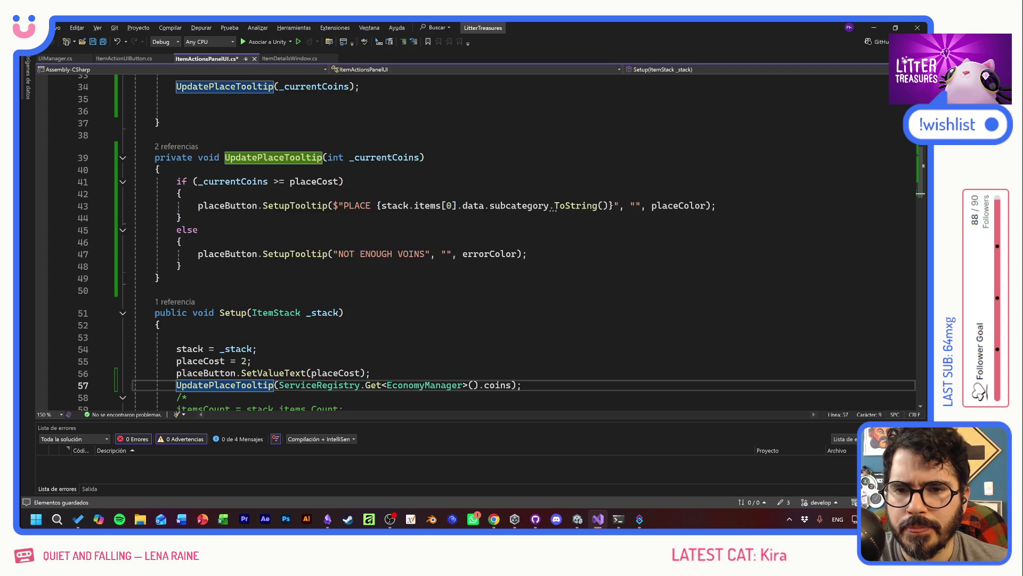
scroll(479, 240, up, 1)
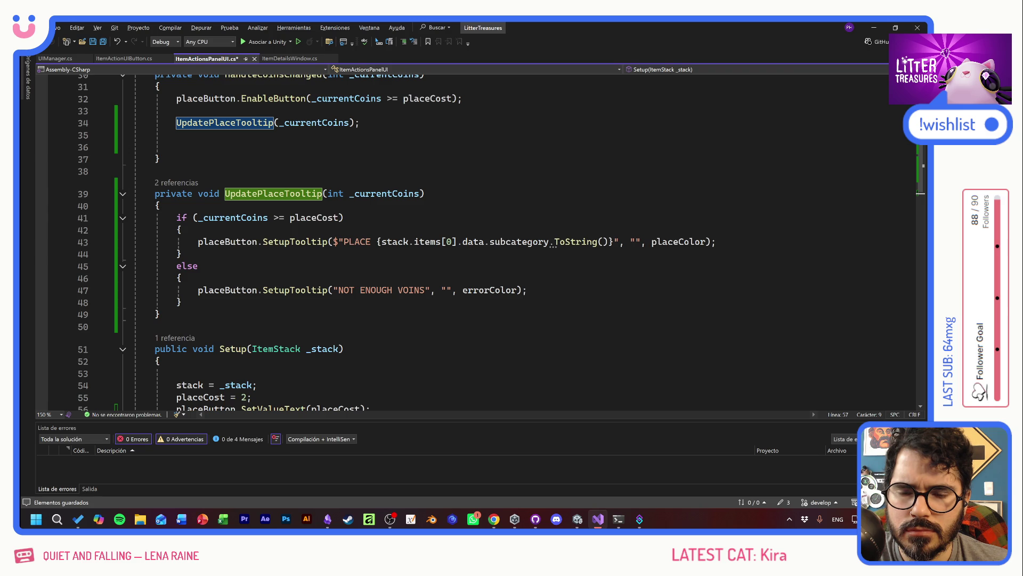
scroll(480, 239, up, 4)
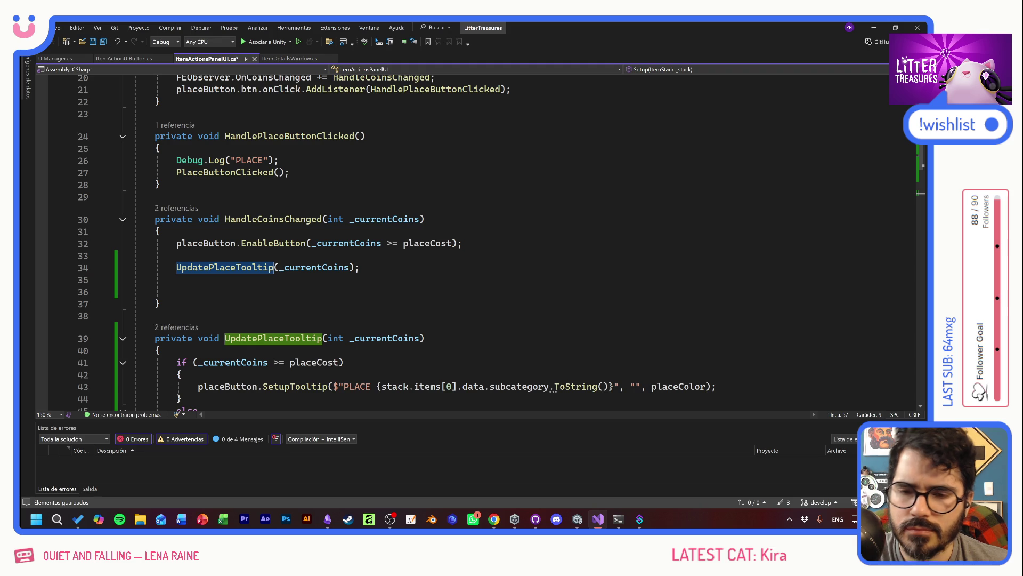
key(ctrl+s)
key(alt+Tab)
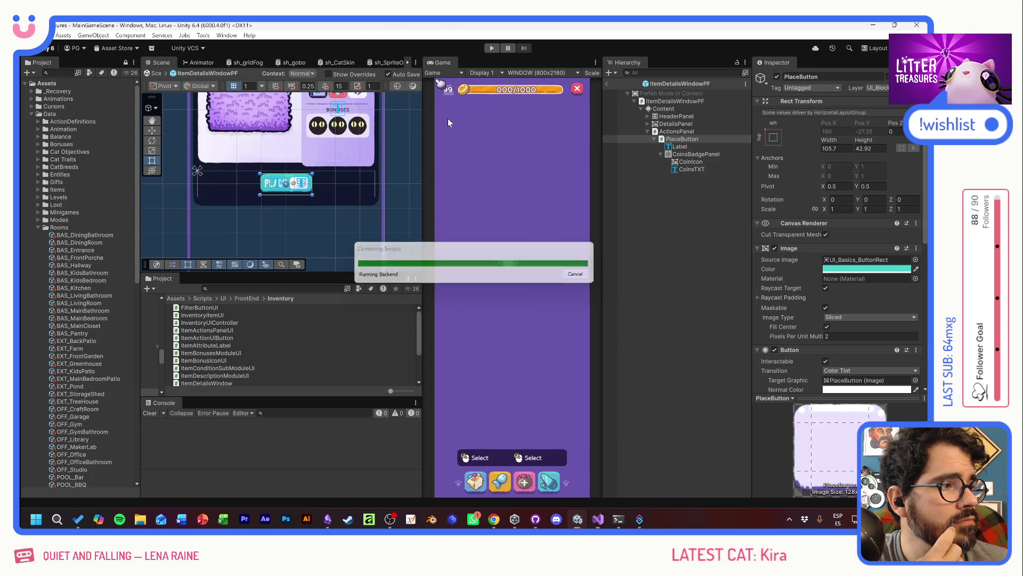
Start play mode, check the Scratch Pole's PLACE tooltip, and place it on the floor
click(491, 48)
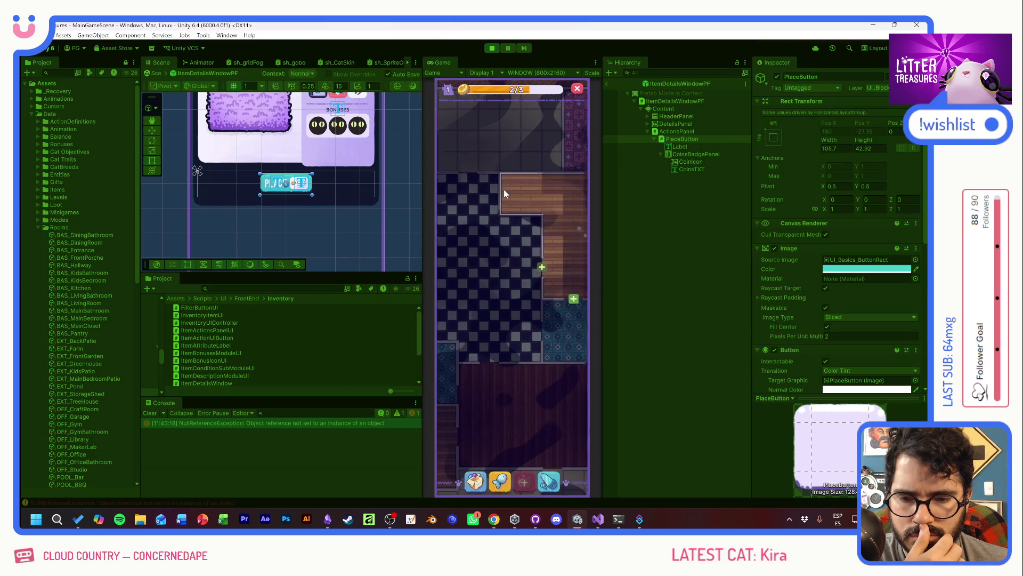
click(475, 479)
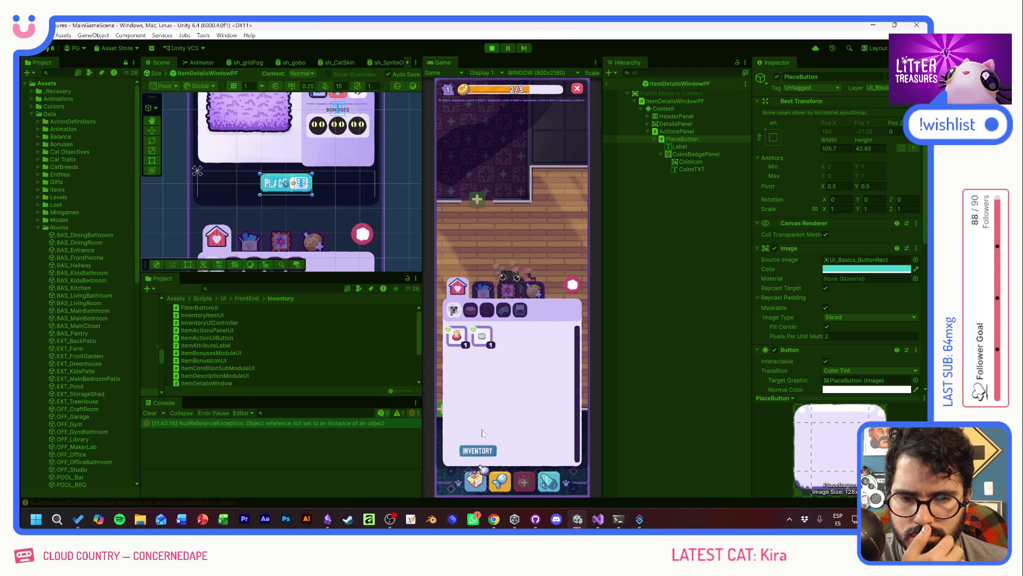
click(482, 336)
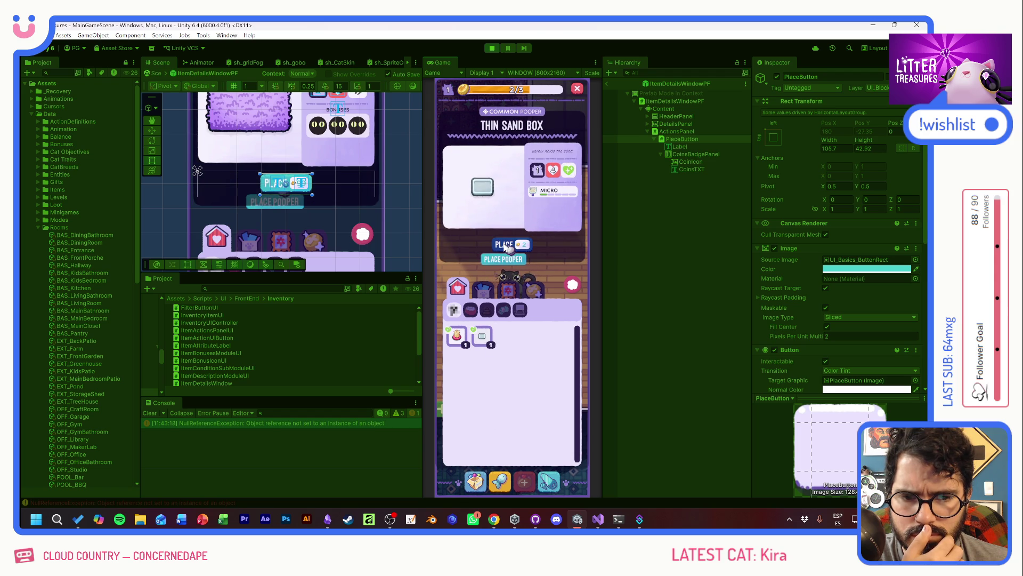
click(504, 246)
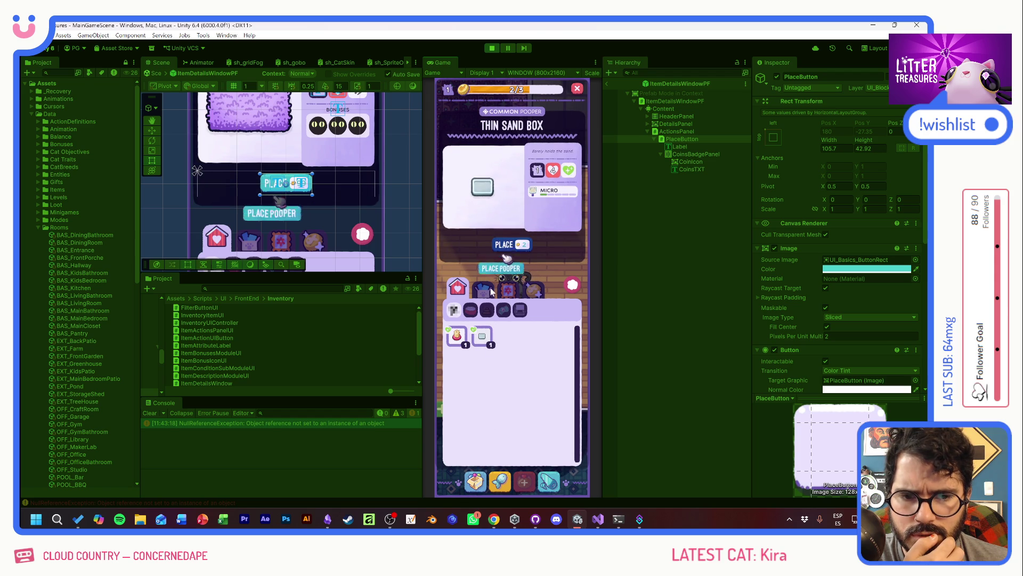
click(506, 249)
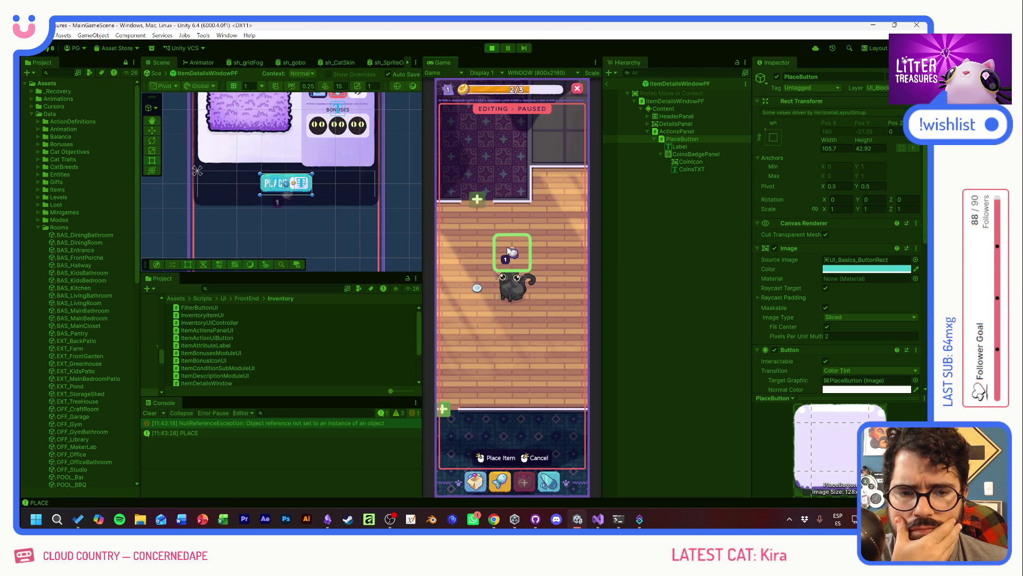
click(478, 359)
Check the Thin Sand Box tooltip with too few coins, then close the item details
click(456, 335)
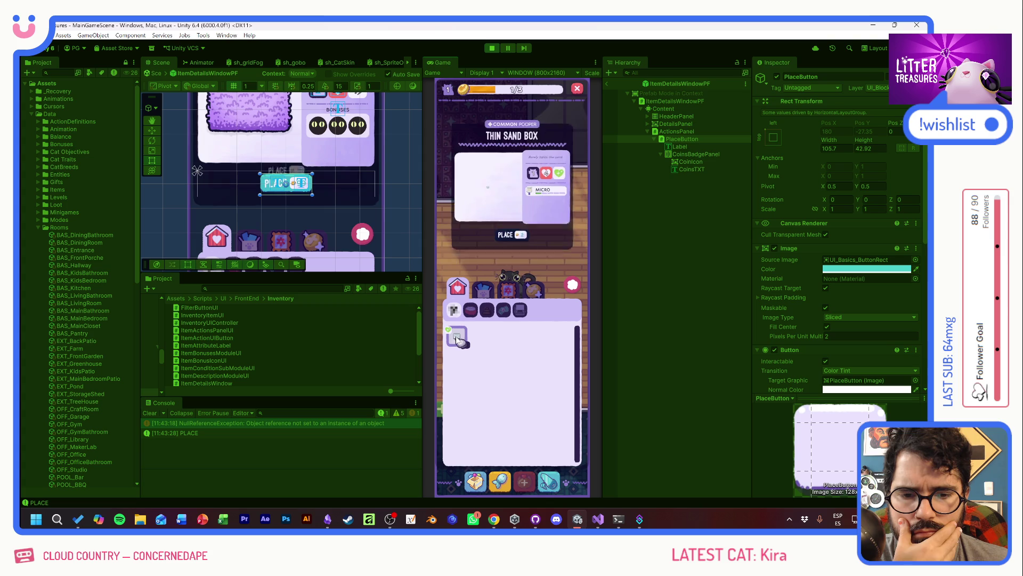
click(519, 246)
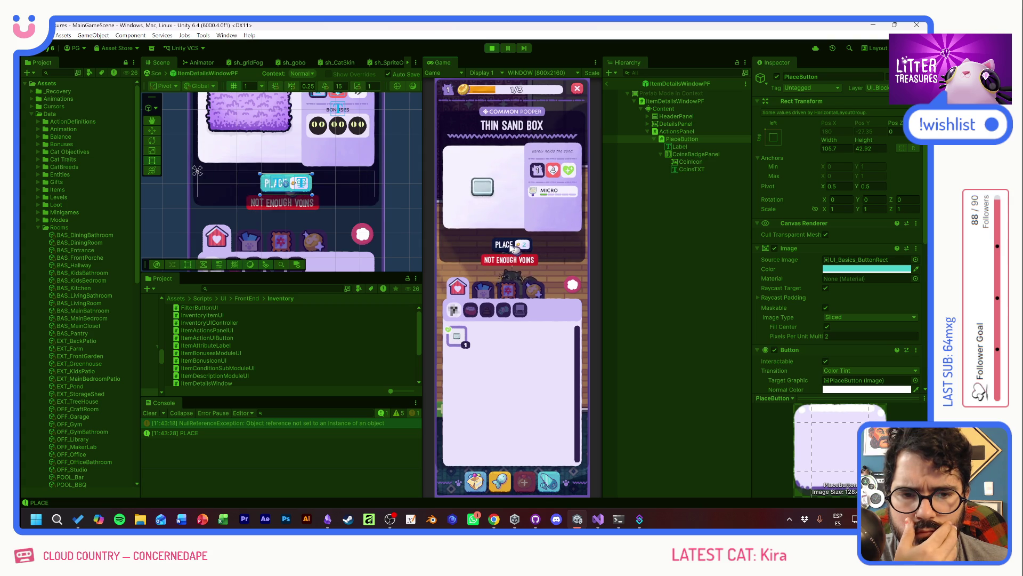
click(574, 287)
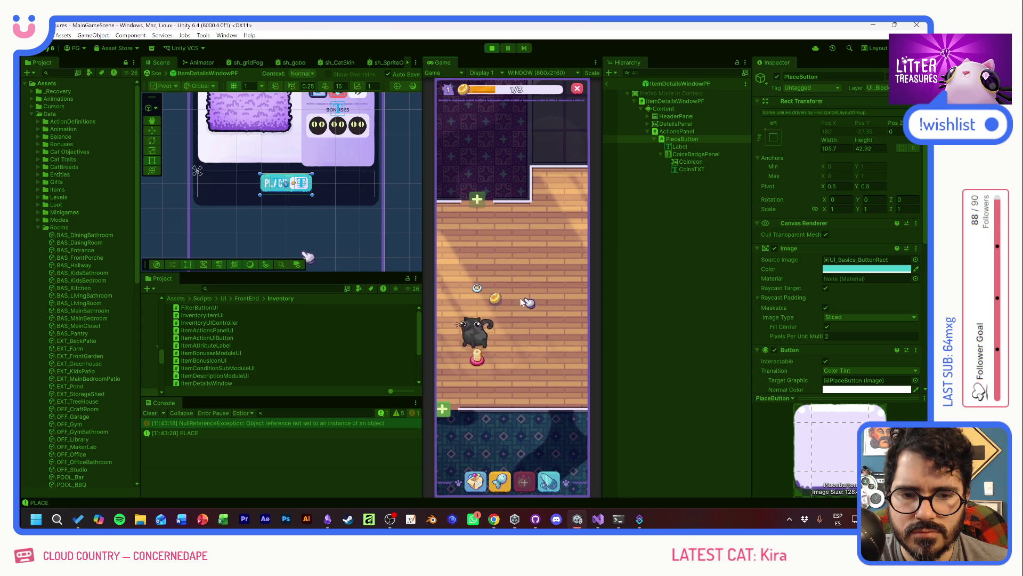
Place the Thin Sand Box on the room floor and stop the play test
click(474, 482)
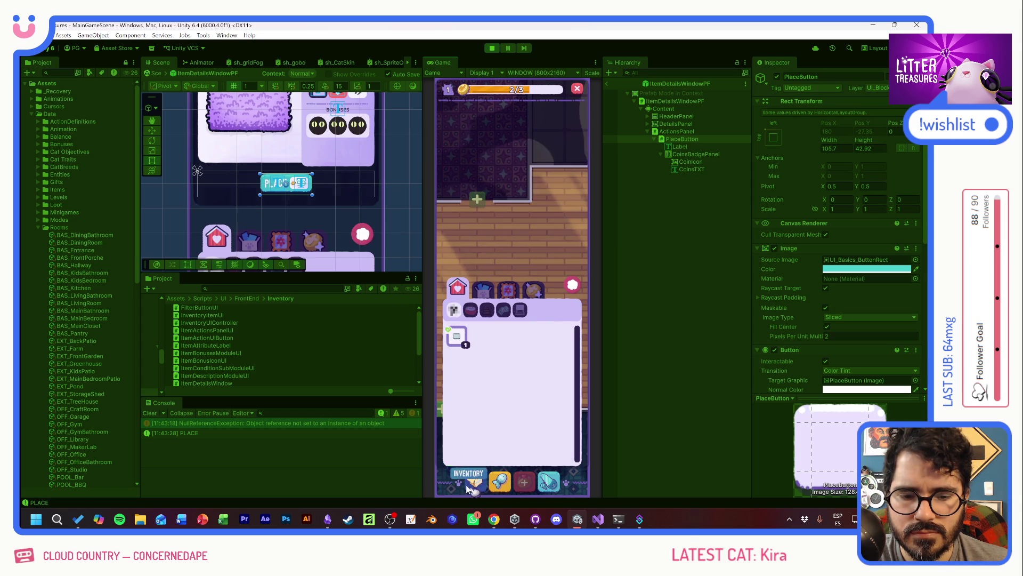
click(456, 337)
click(501, 245)
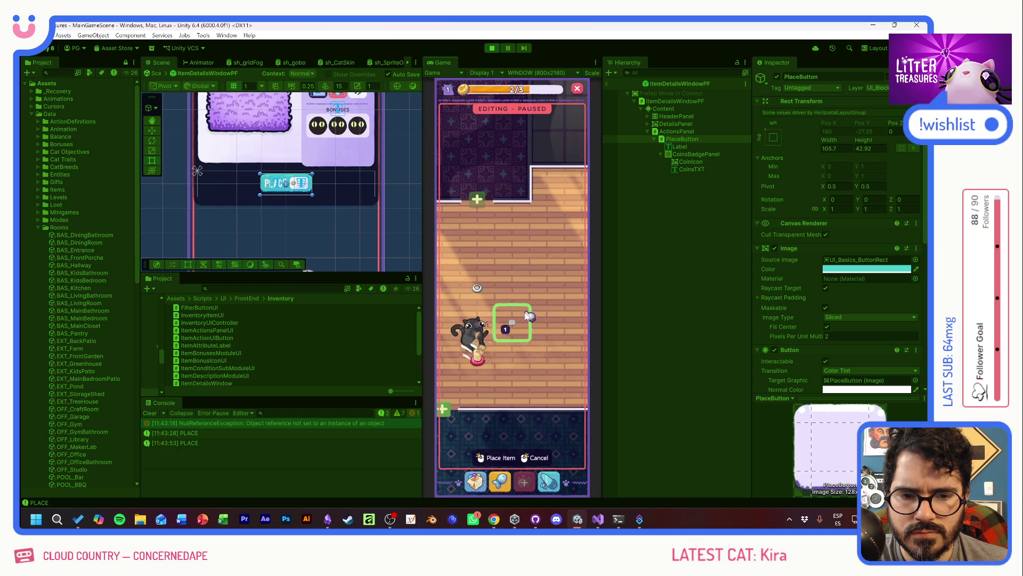
click(513, 325)
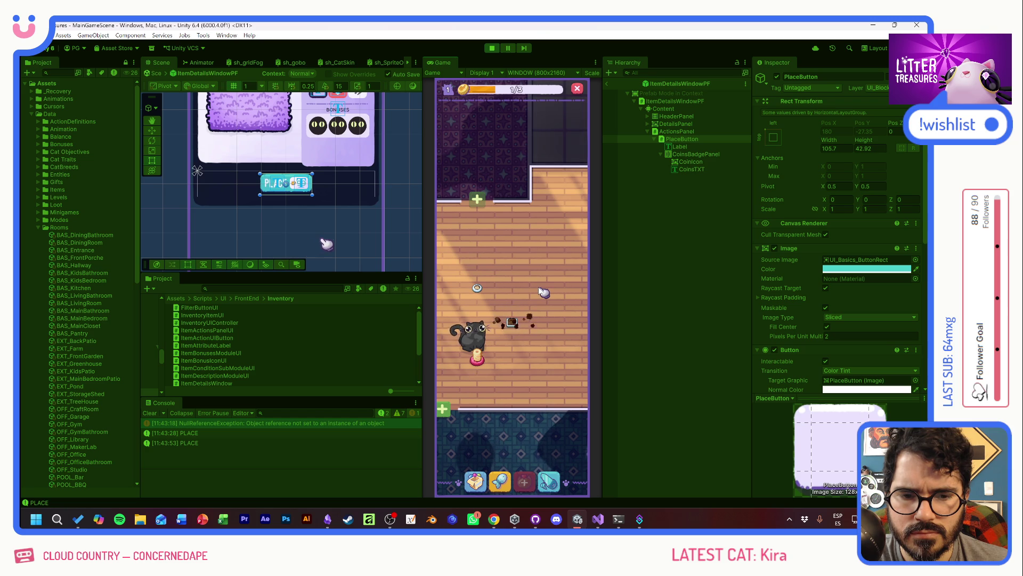
click(491, 48)
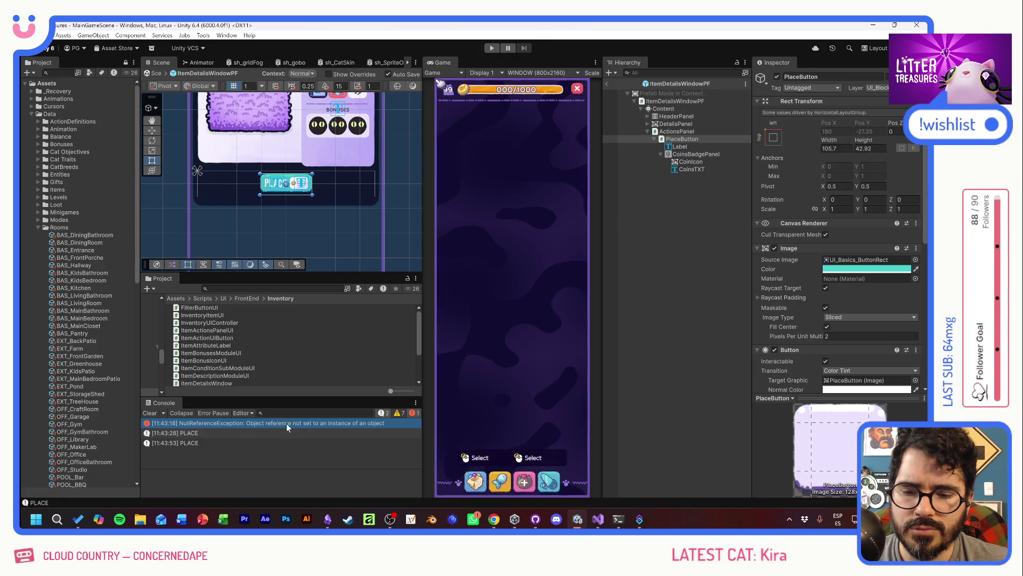
Return to Visual Studio and inspect the coin check on line 41
key(alt+Tab)
scroll(501, 247, down, 3)
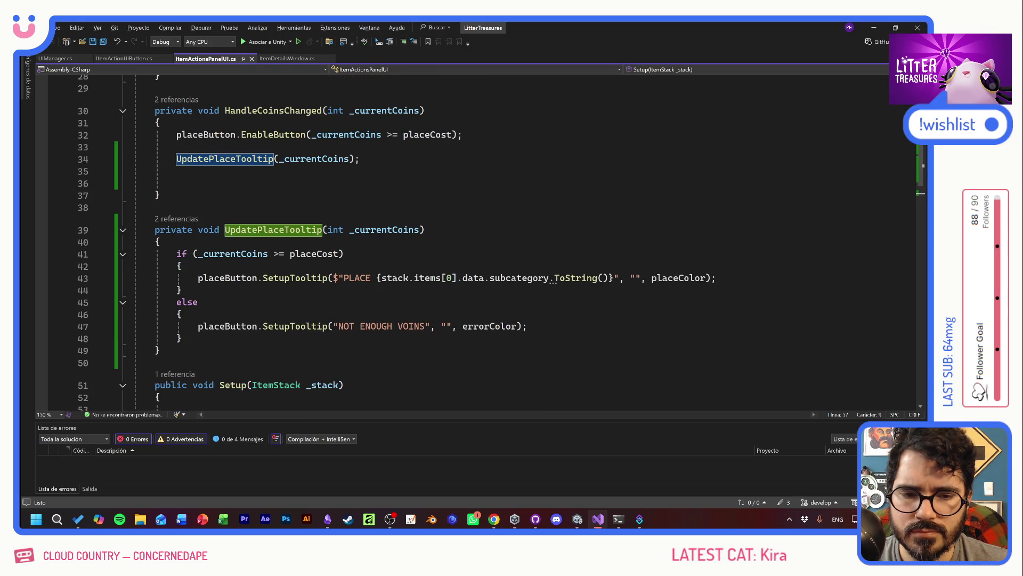
click(344, 254)
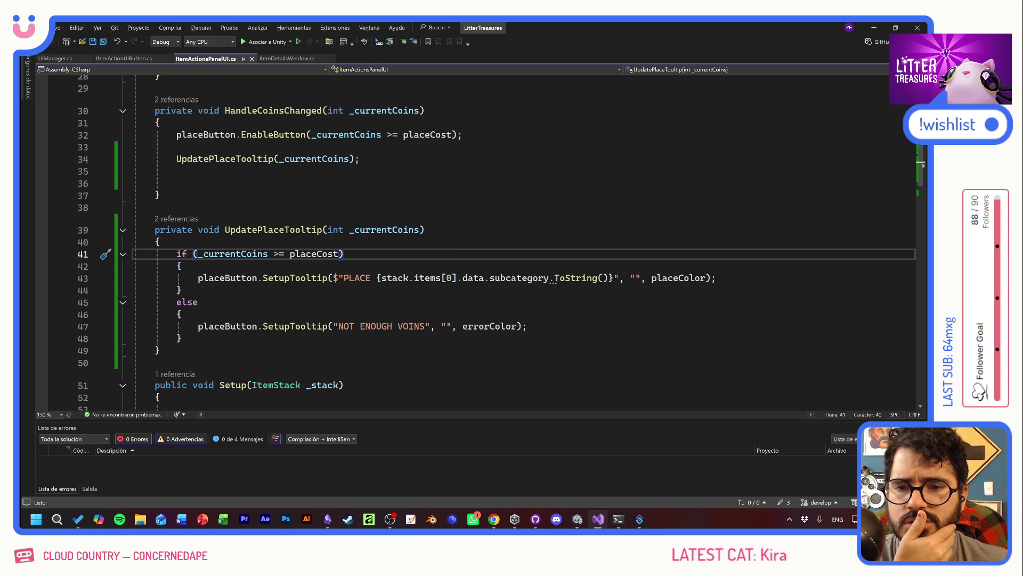
mouse_move(475, 278)
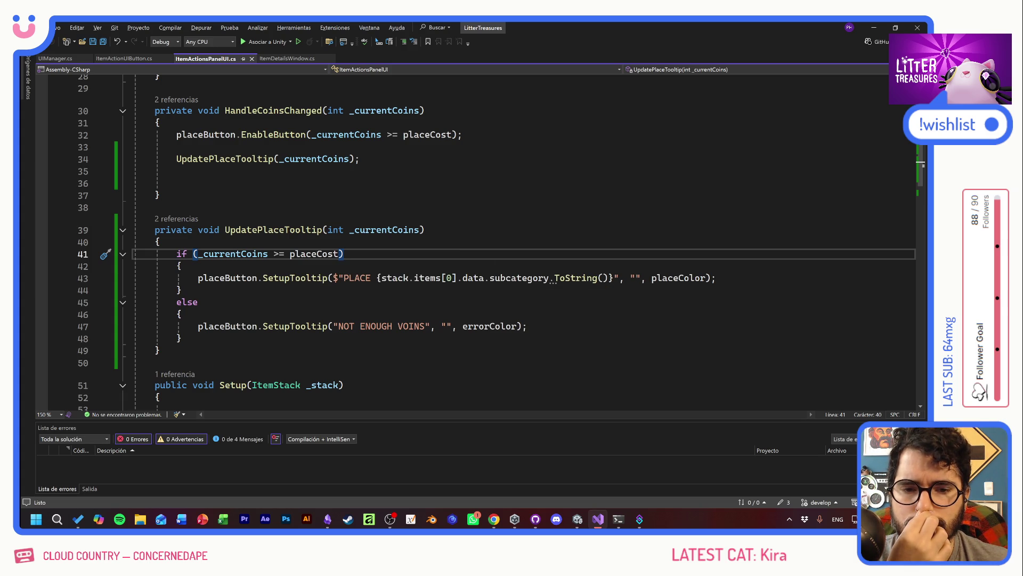
scroll(501, 242, up, 4)
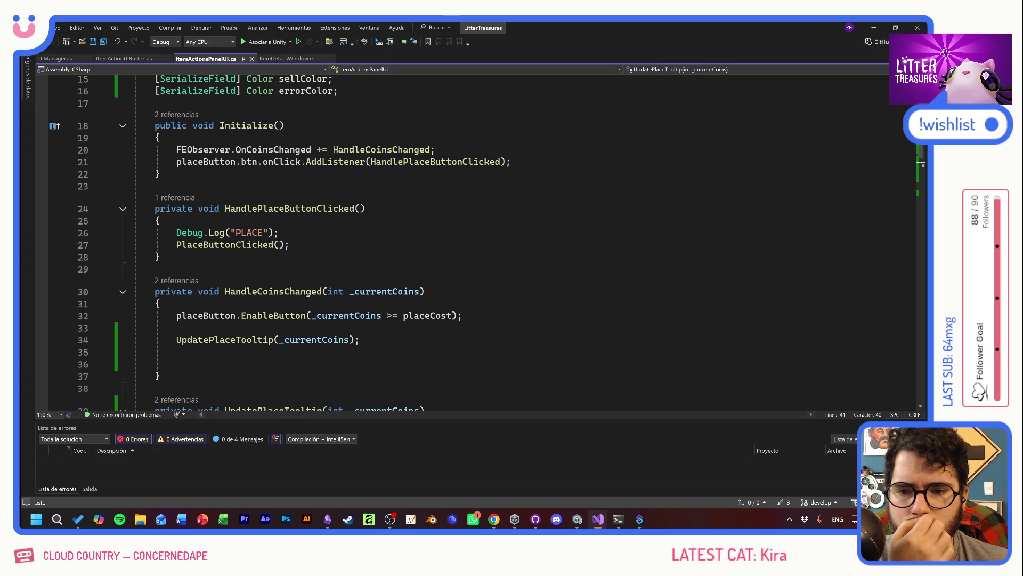
scroll(500, 242, down, 9)
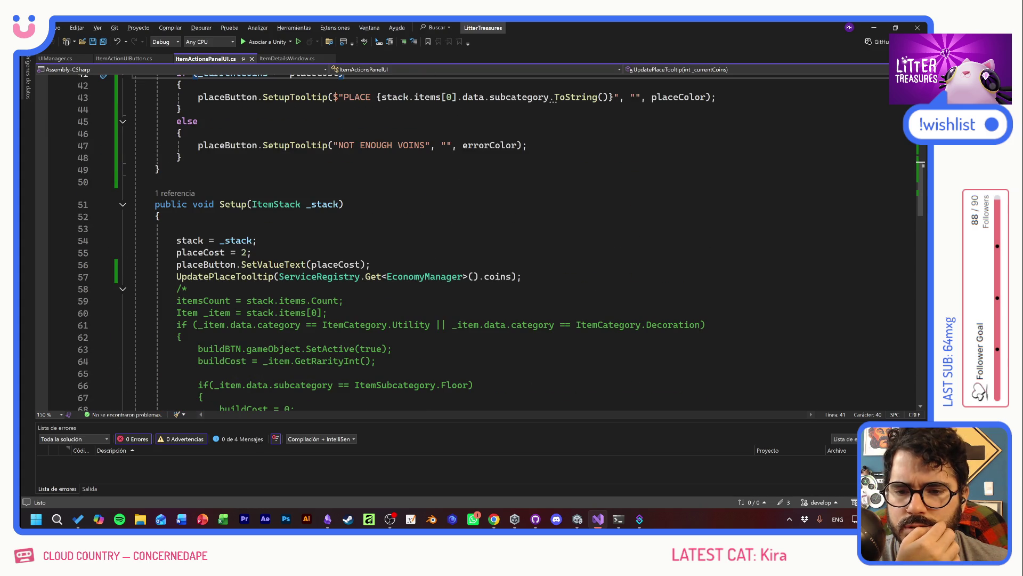
Open ItemDetailsWindow.cs from Setup's '1 referencia' CodeLens list
click(175, 193)
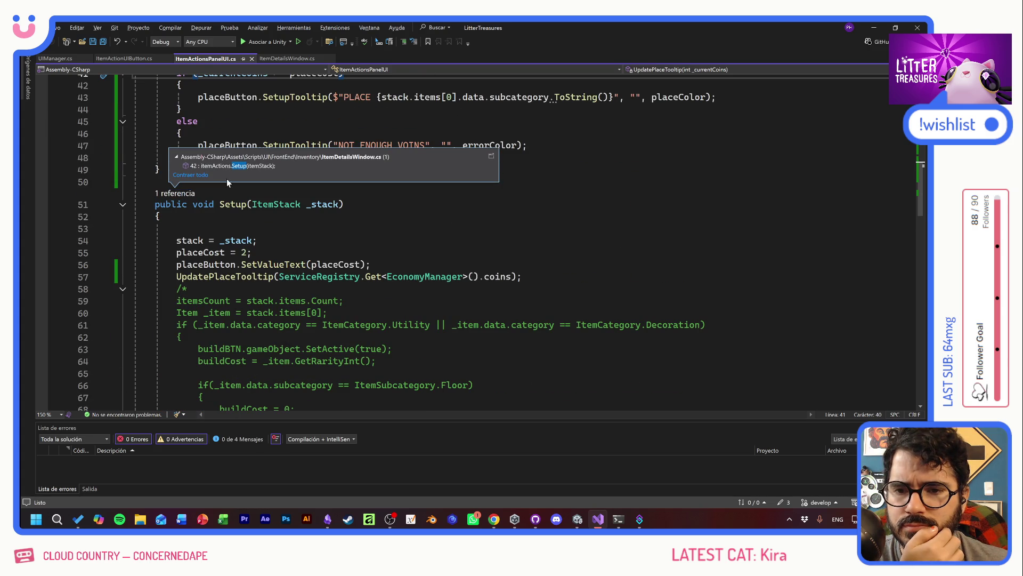
mouse_move(260, 166)
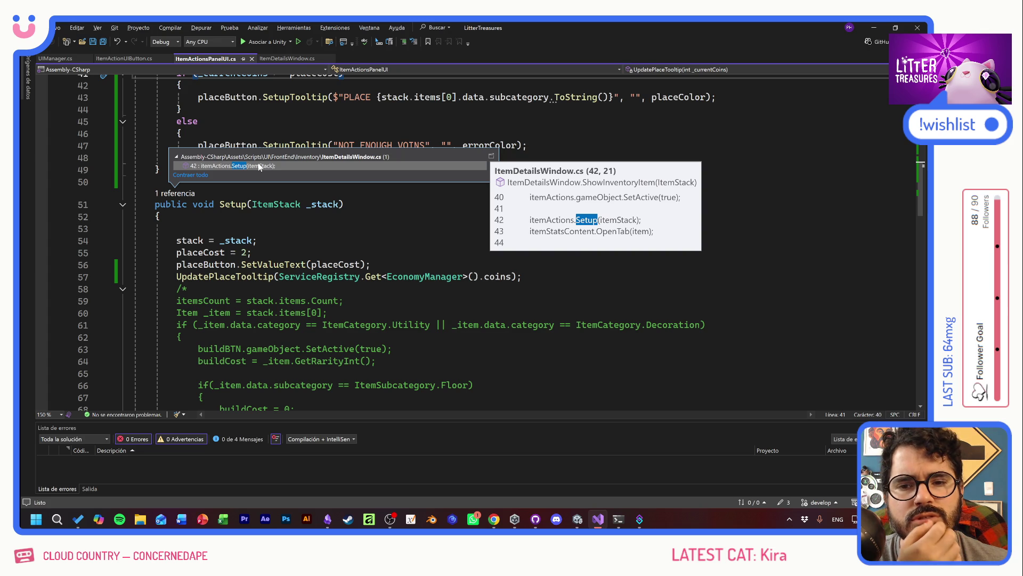
click(260, 166)
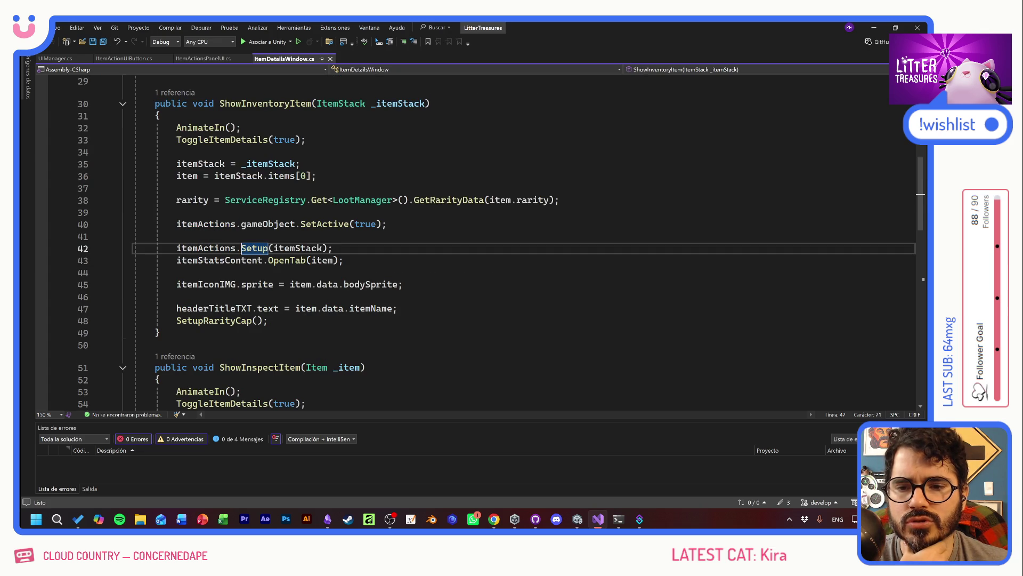
Scroll through ItemDetailsWindow.cs around the itemActions.Setup(itemStack) call
scroll(479, 240, up, 5)
scroll(479, 240, down, 8)
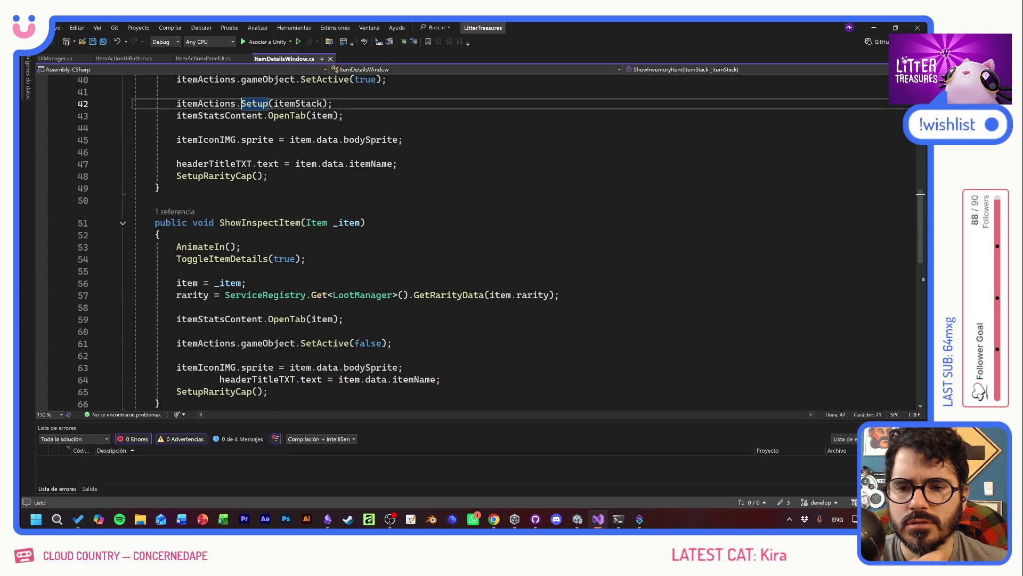
scroll(480, 240, down, 5)
scroll(479, 240, down, 5)
scroll(479, 240, up, 8)
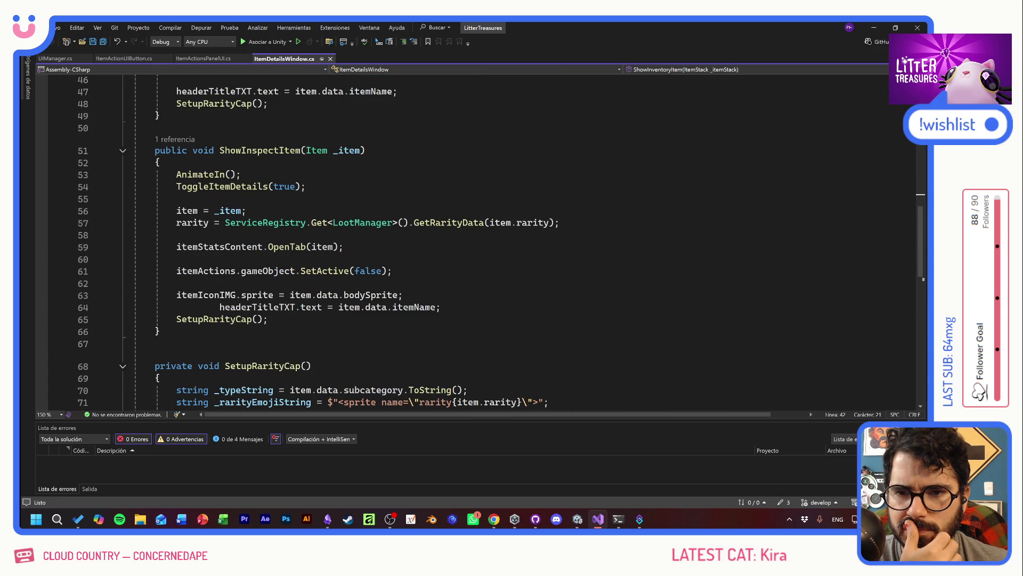
scroll(479, 240, up, 1)
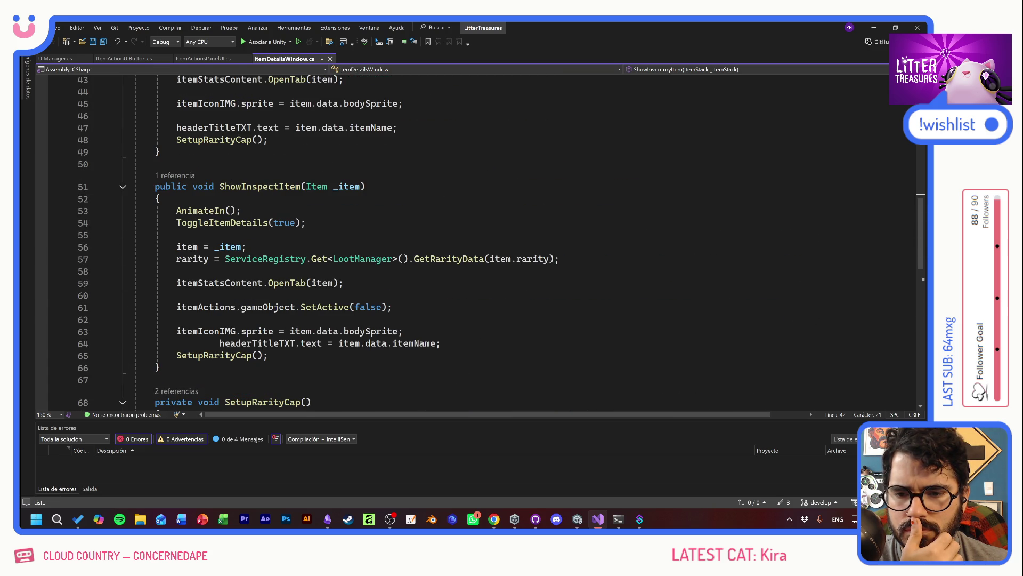
scroll(479, 239, up, 1)
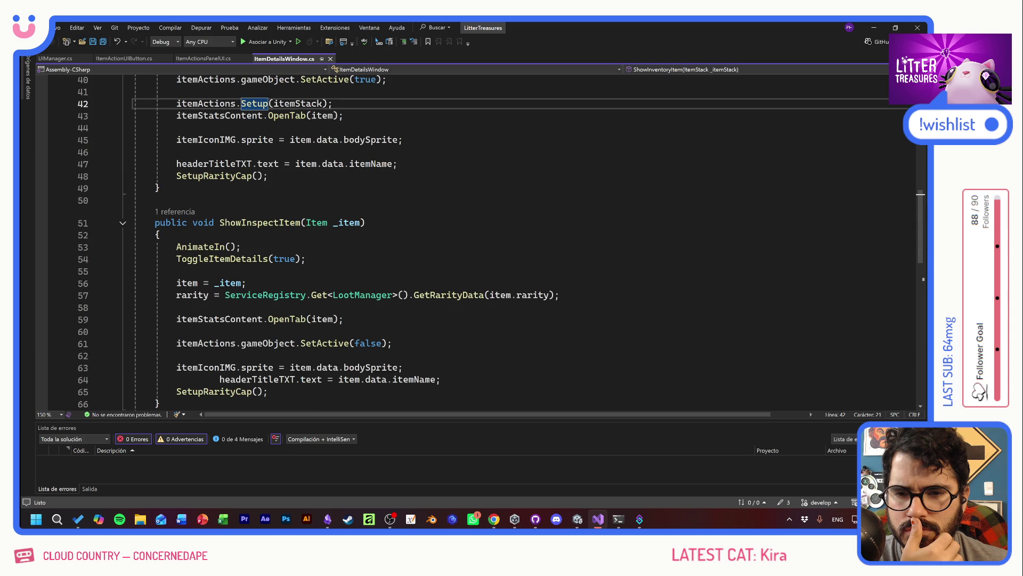
scroll(480, 240, up, 4)
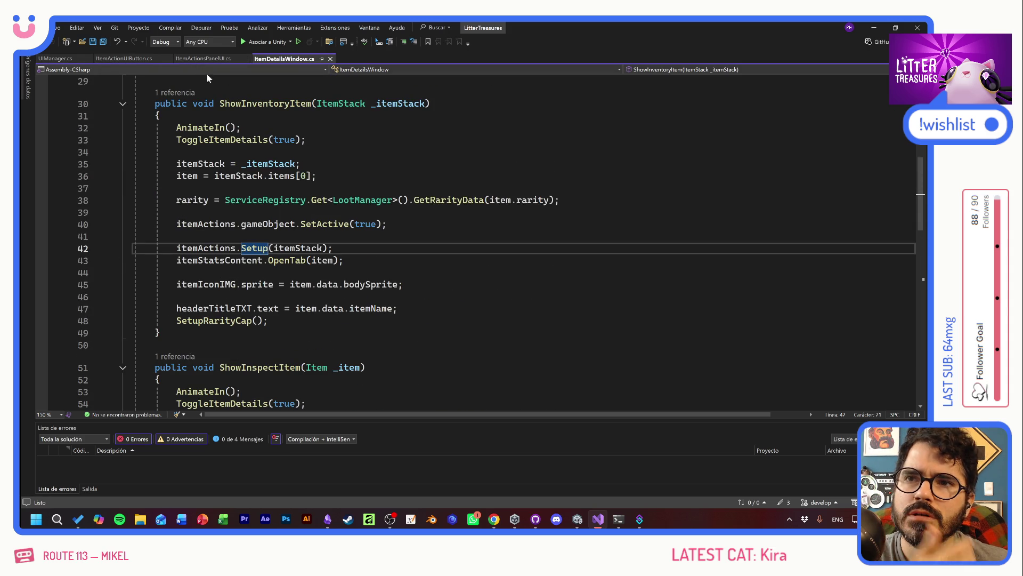
Go to Setup's definition in ItemActionsPanelUI.cs with F12, then switch to Unity
key(F12)
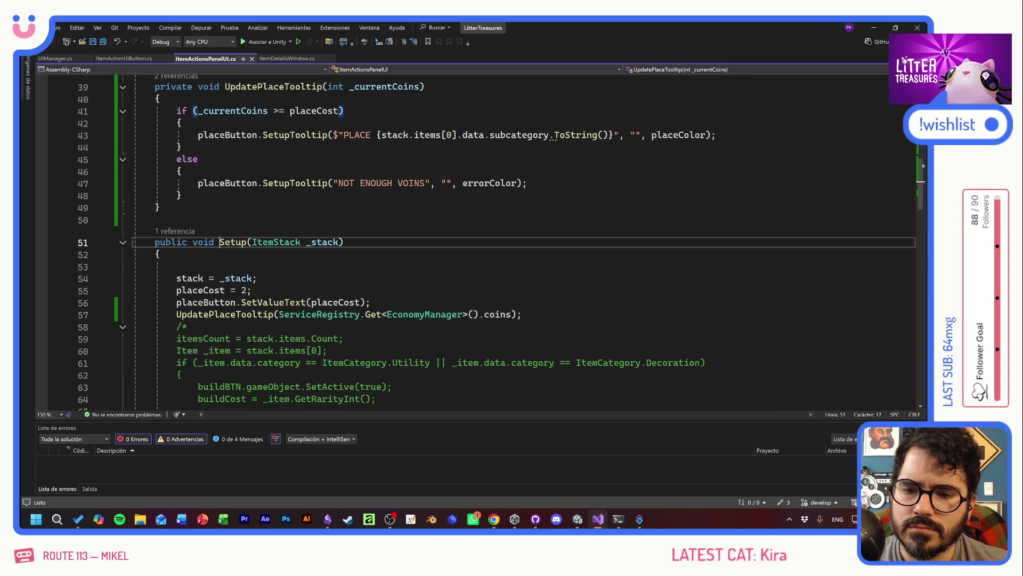
click(258, 278)
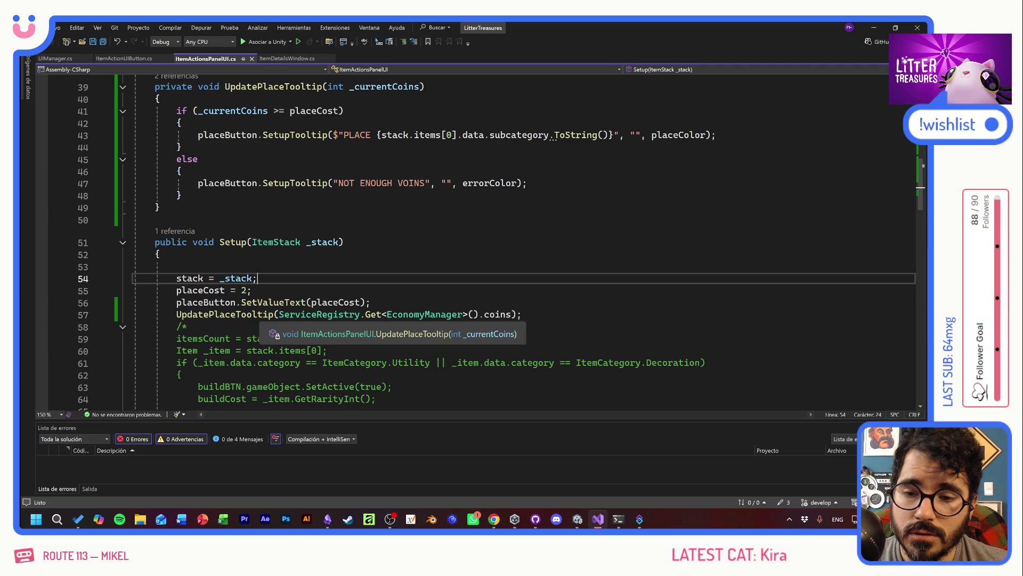
scroll(373, 240, up, 5)
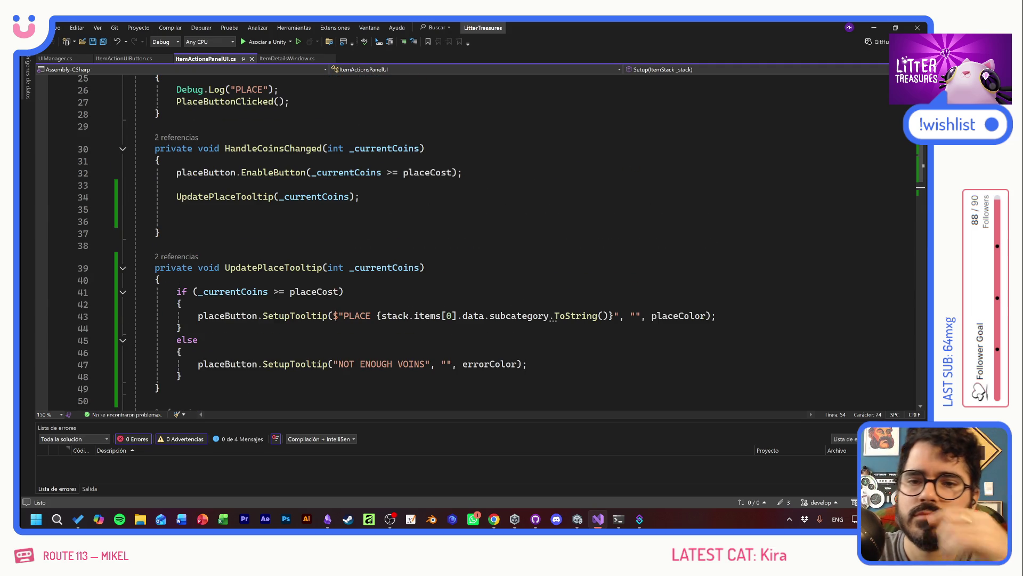
scroll(373, 240, up, 5)
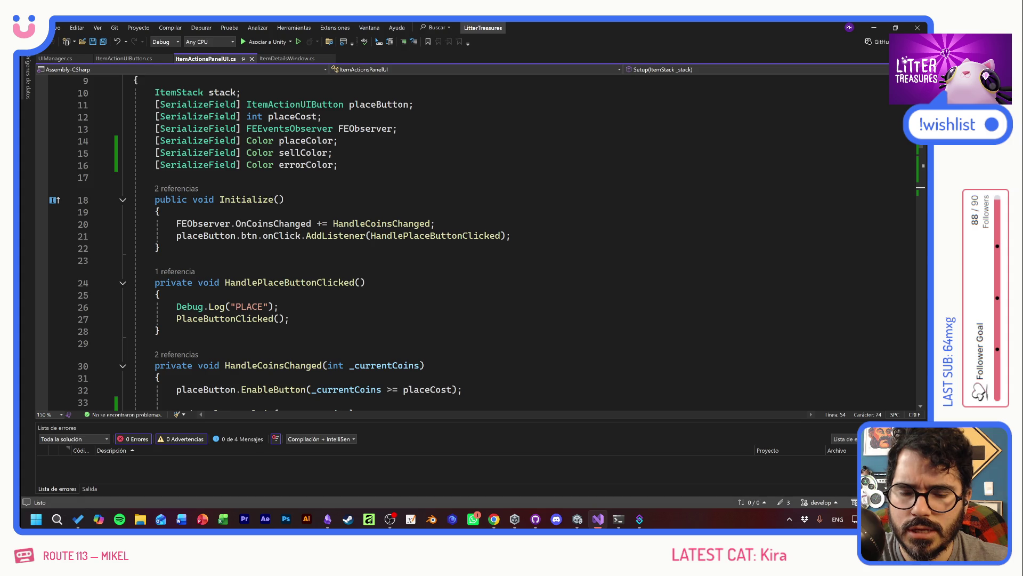
scroll(373, 240, down, 3)
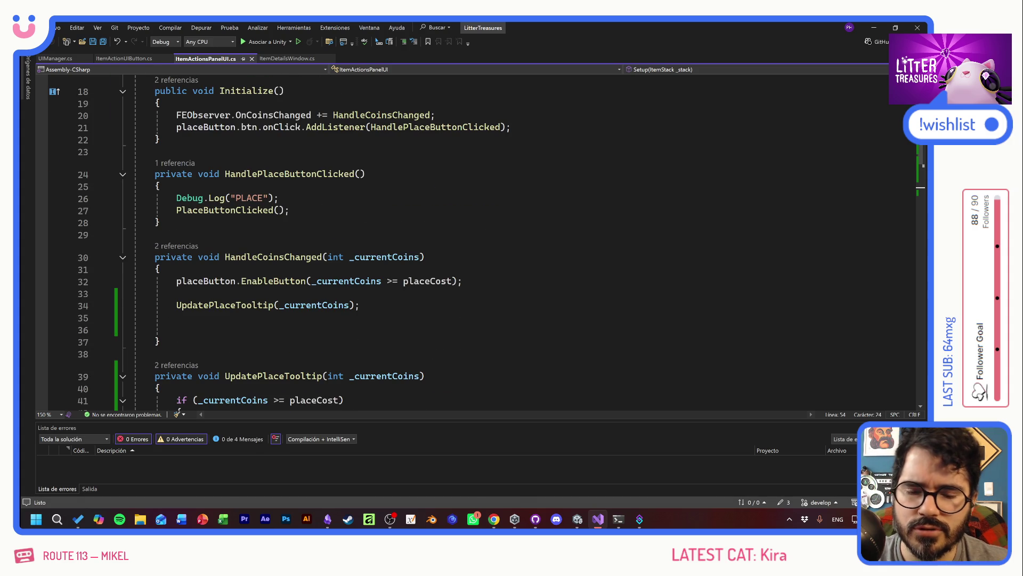
key(alt+Tab)
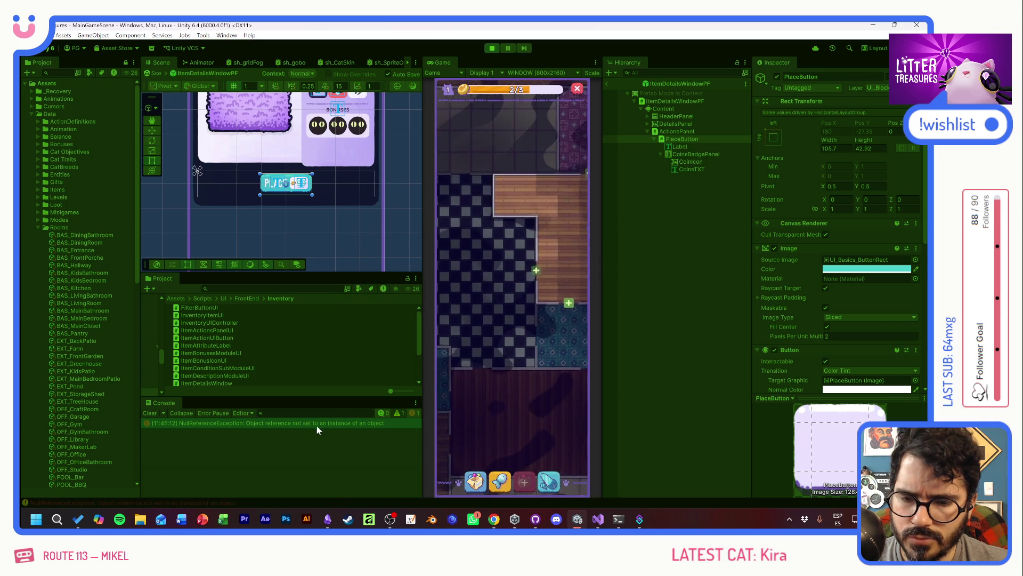
Stop the game after the NullReferenceException and return to line 28 of ItemActionsPanelUI.cs
scroll(256, 482, down, 2)
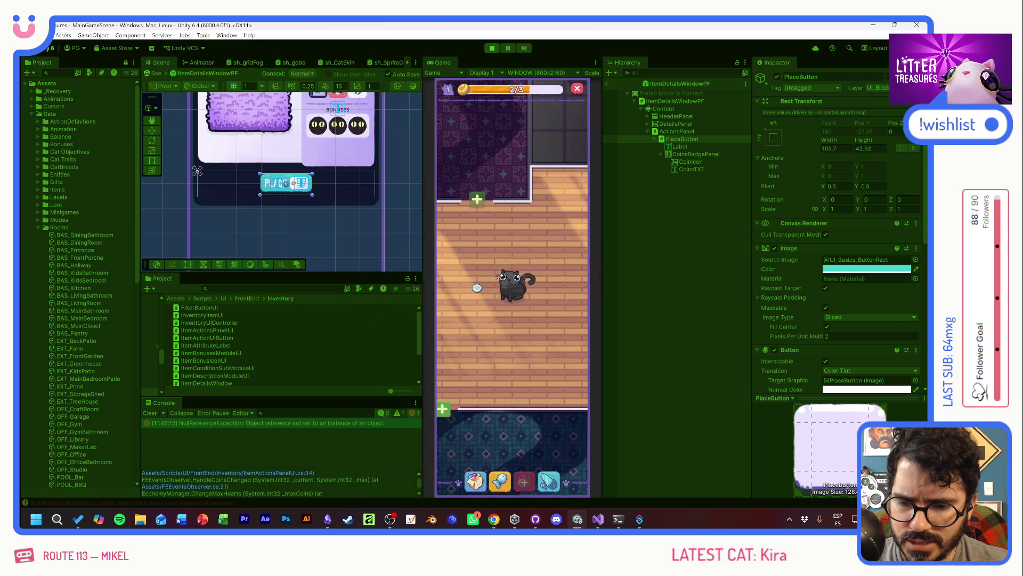
click(493, 48)
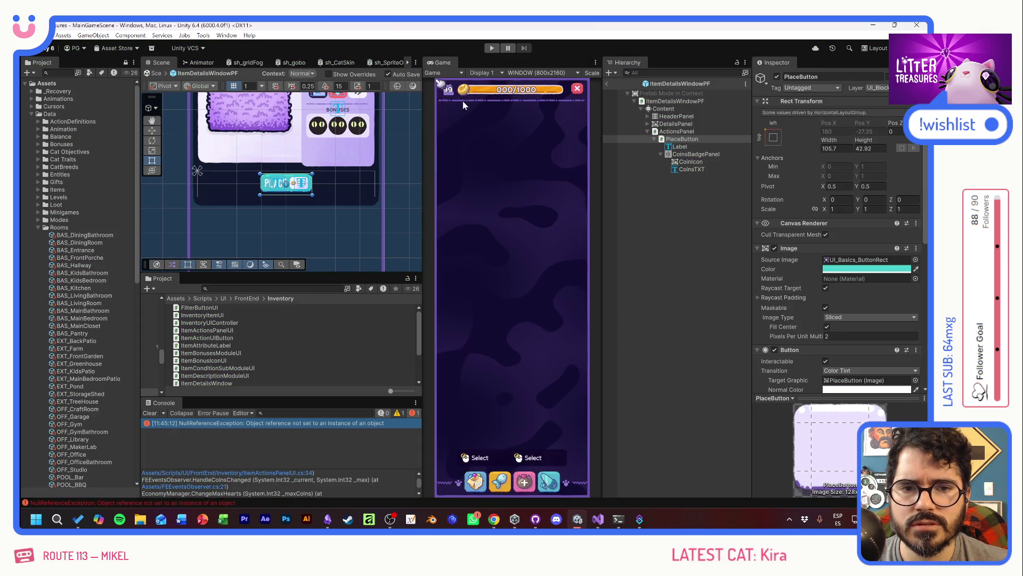
key(alt+Tab)
click(160, 222)
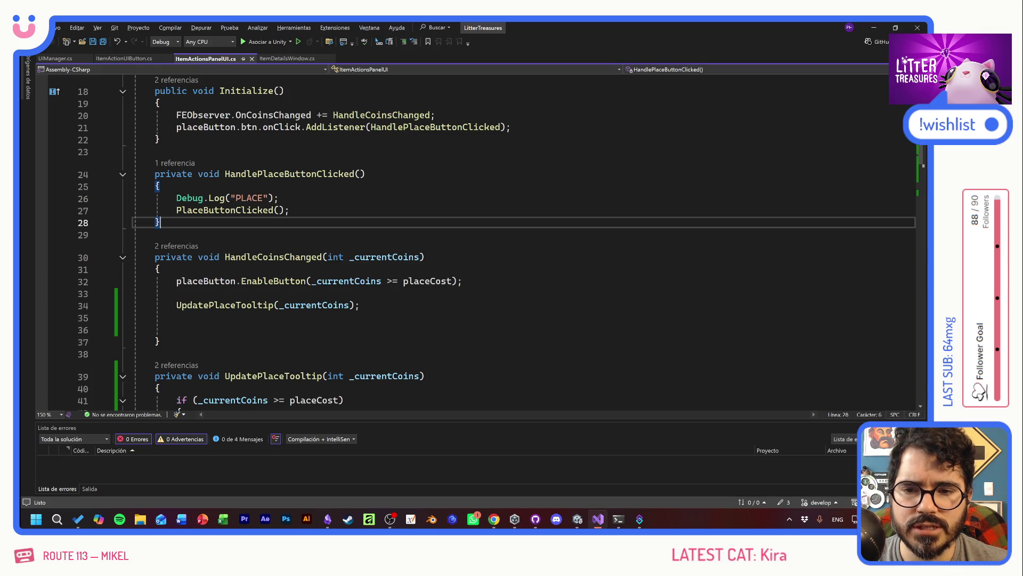
Add 'if (stack == null) return;' at the top of HandleCoinsChanged and save the file
click(160, 186)
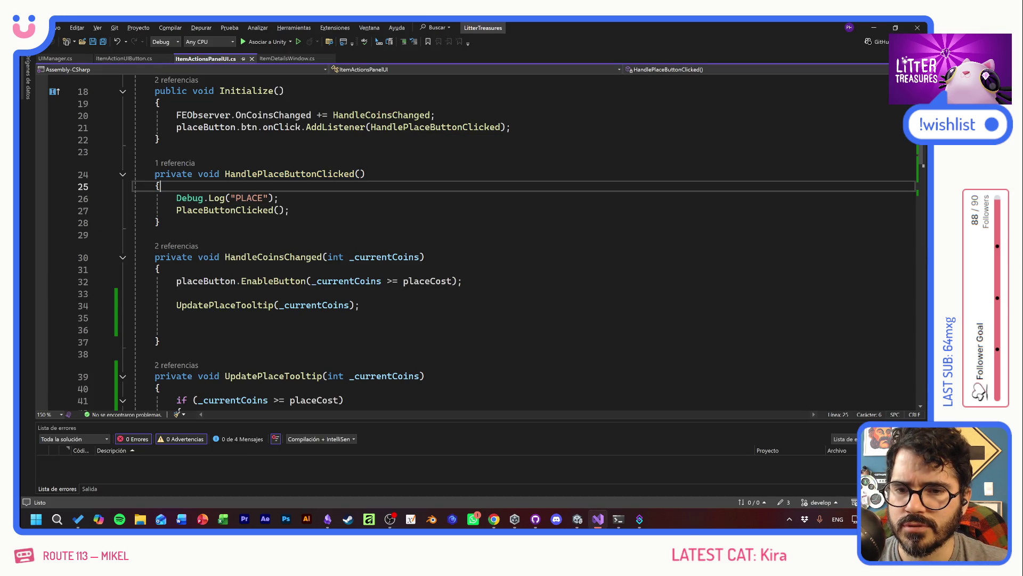
click(273, 257)
click(176, 329)
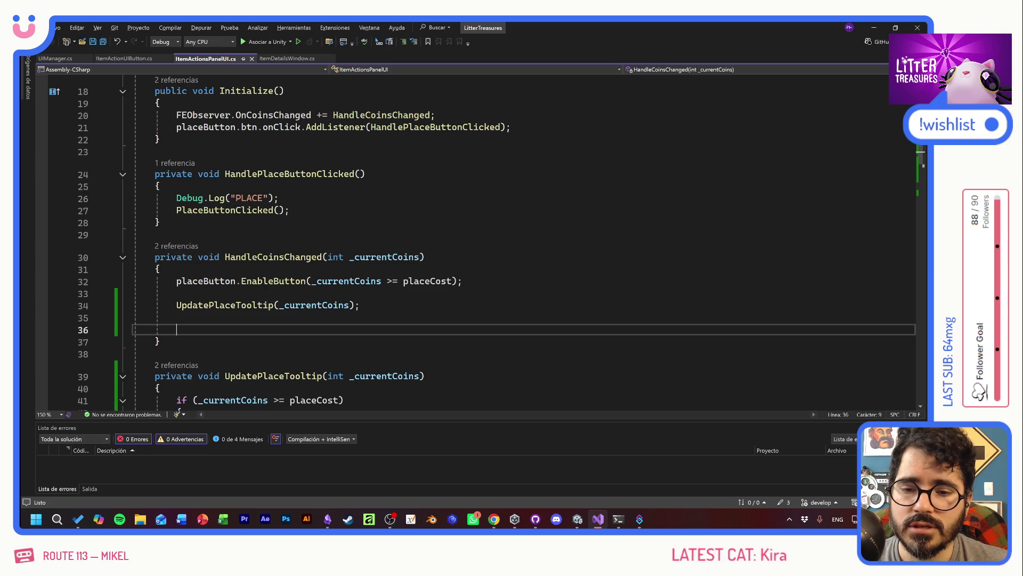
click(177, 293)
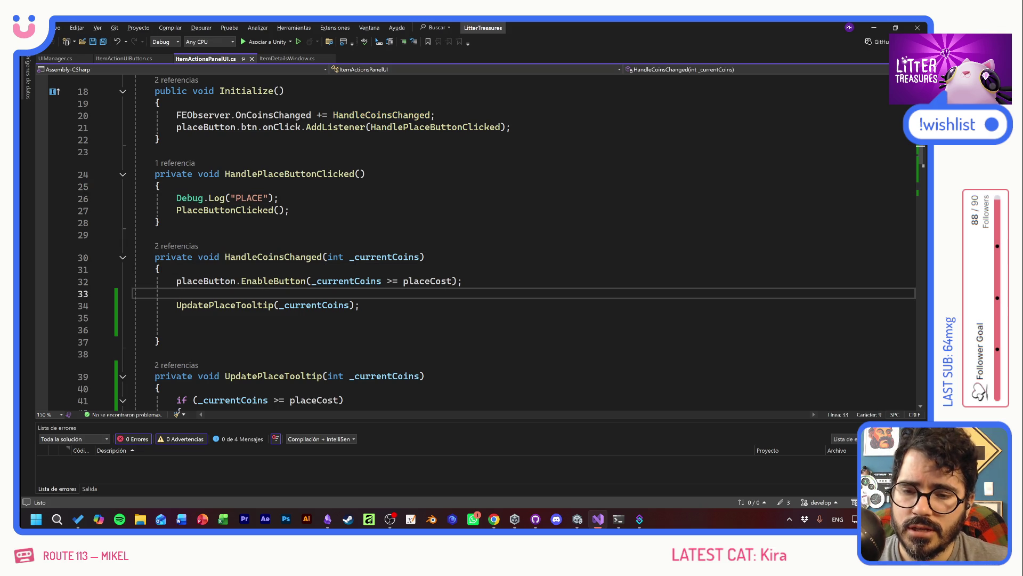
key(Return)
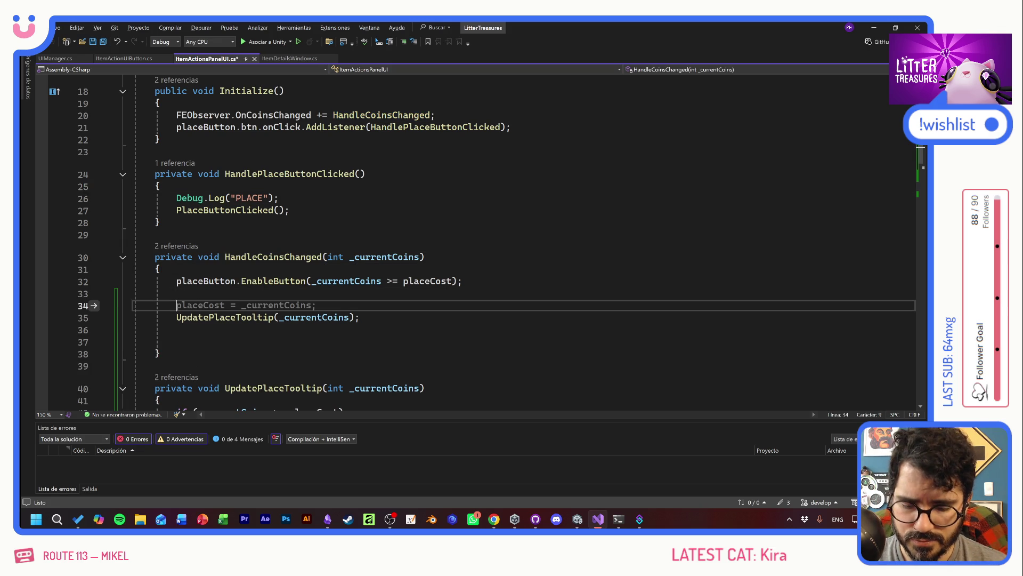
key(BackSpace)
key(BackSpace)
key(BackSpace)
key(Up)
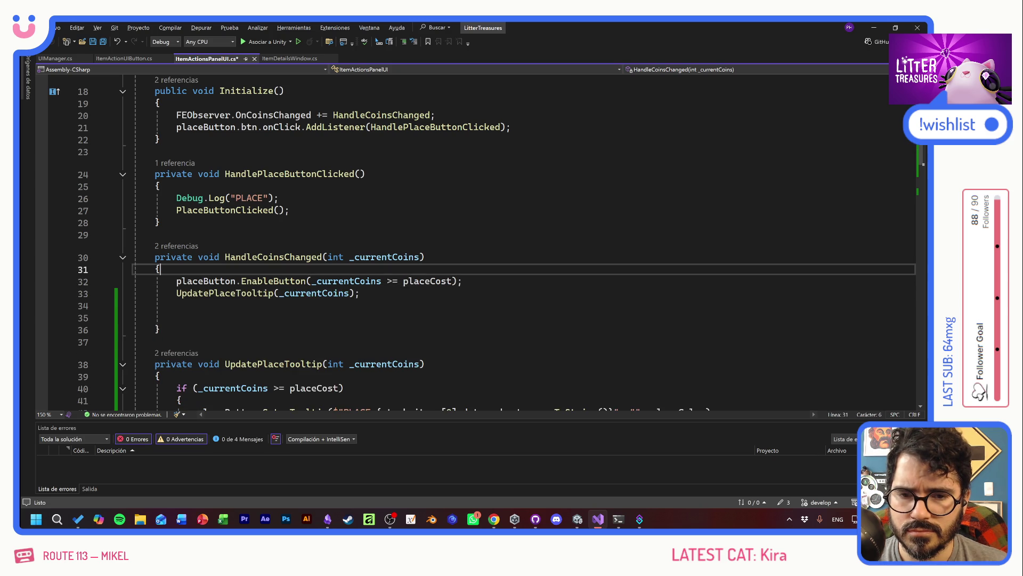
key(Return)
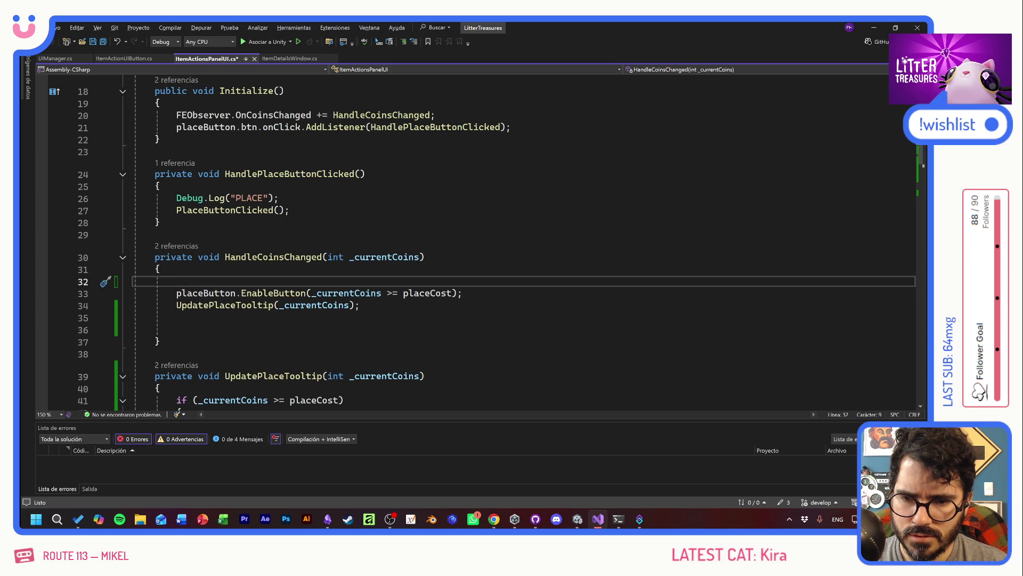
text(if ()
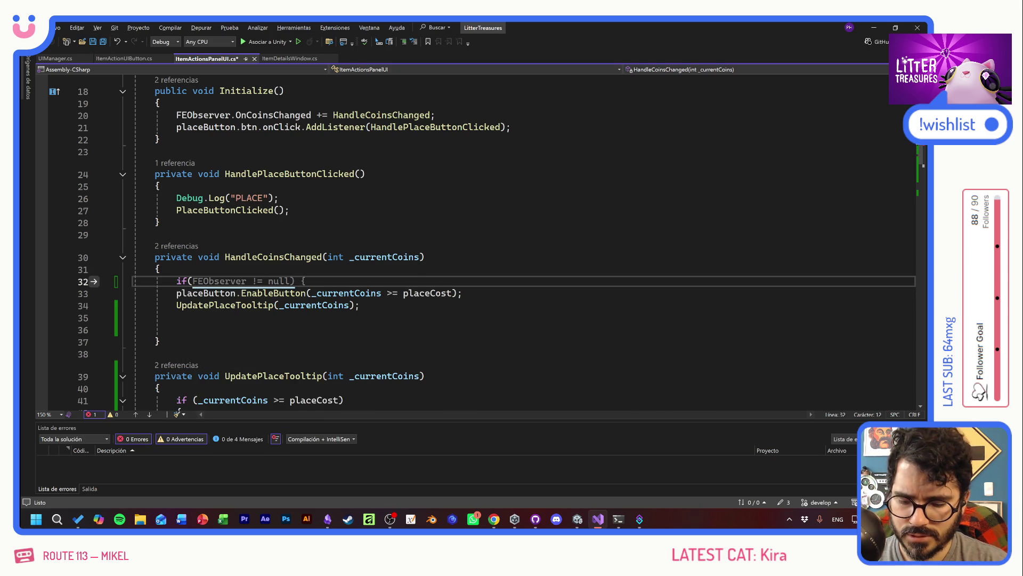
text(stack )
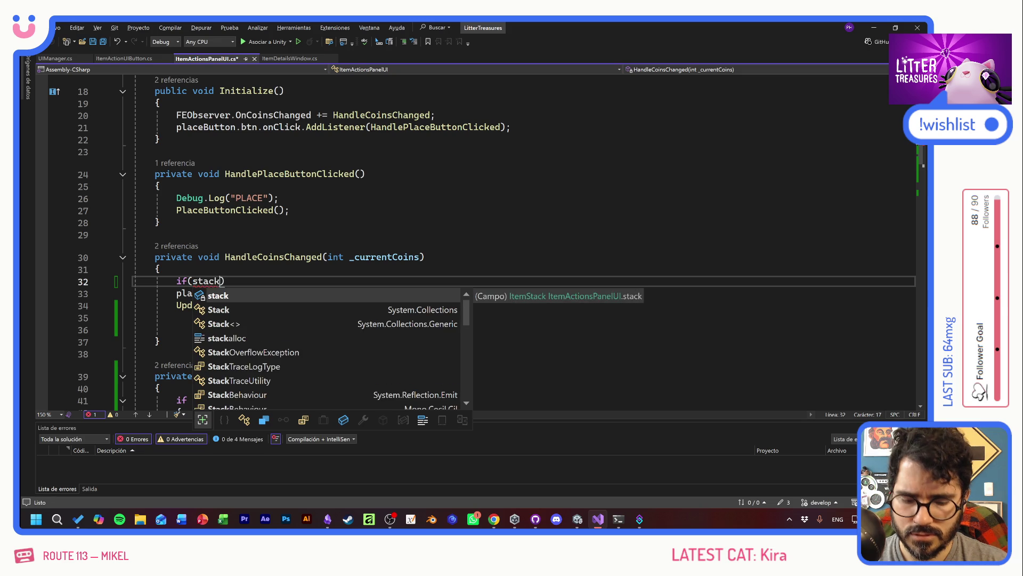
text(== null) r)
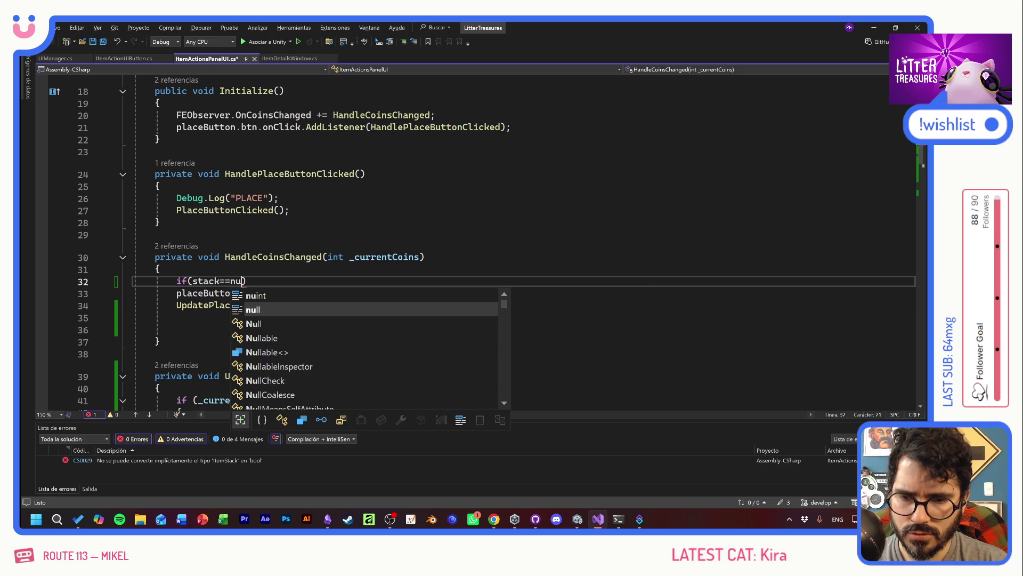
text(eturn;)
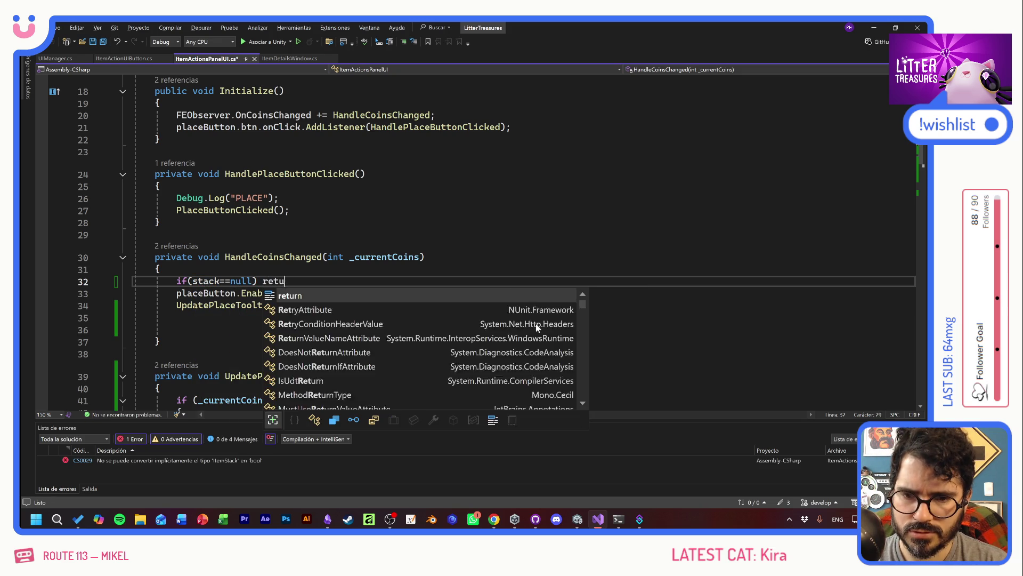
key(ctrl+s)
key(Return)
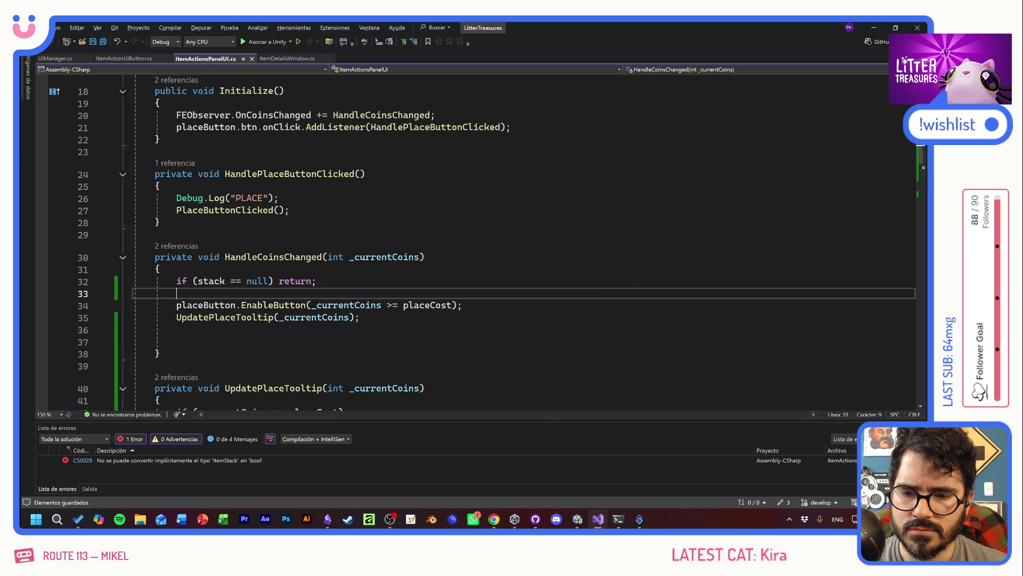
Switch to Unity so it recompiles the edited scripts
key(alt+Tab)
key(alt+shift+Tab)
key(alt+Tab)
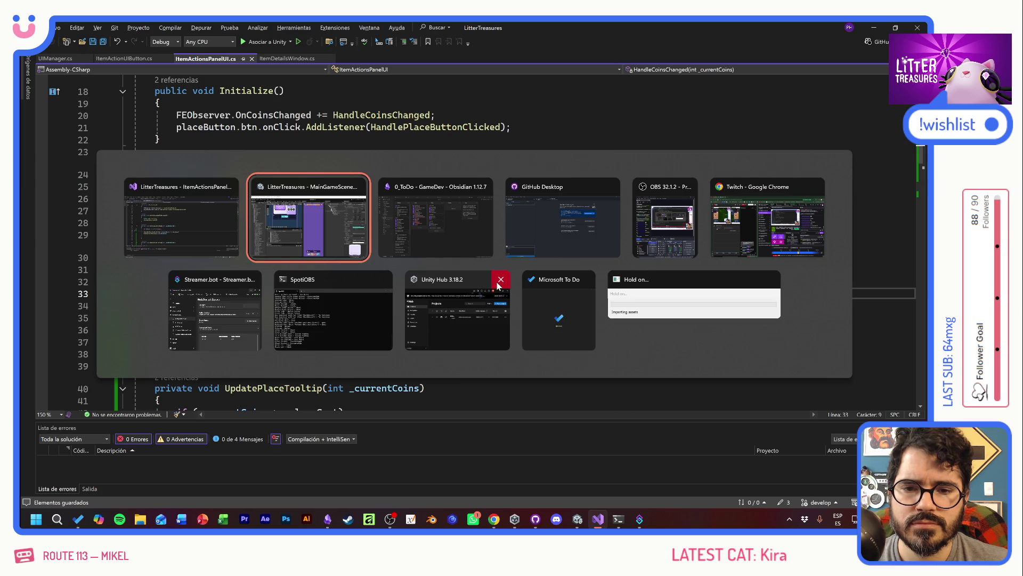
key(alt+shift+Tab)
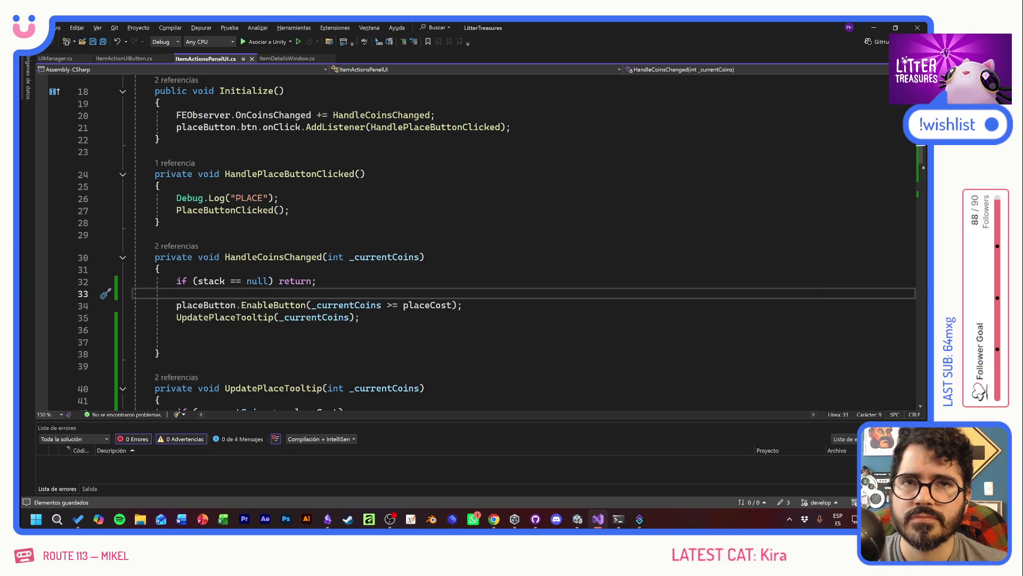
key(alt+Tab)
key(ctrl+p)
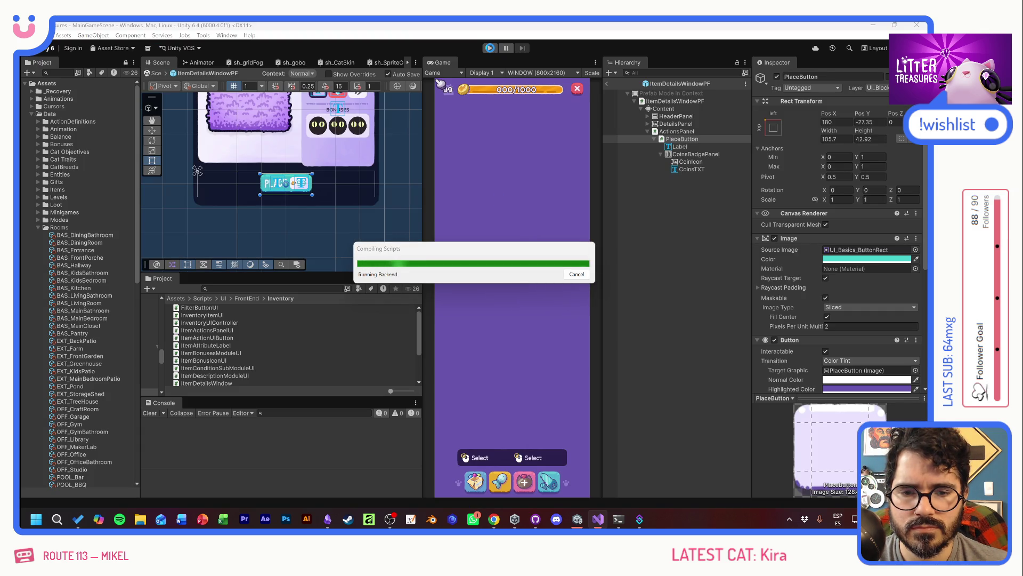
Start Play mode and place the Thin Sand Box on the floor from the inventory
click(490, 48)
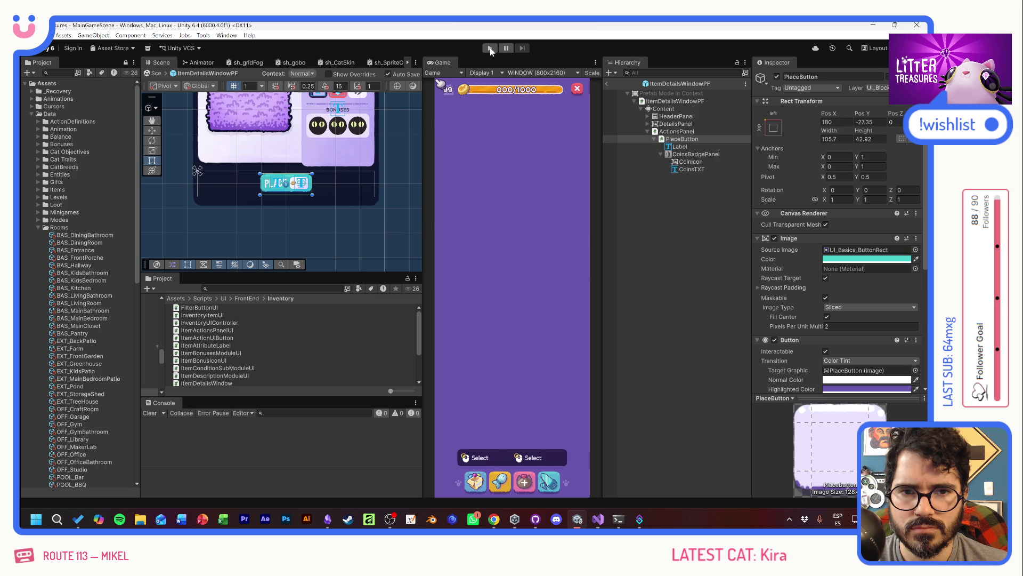
click(490, 49)
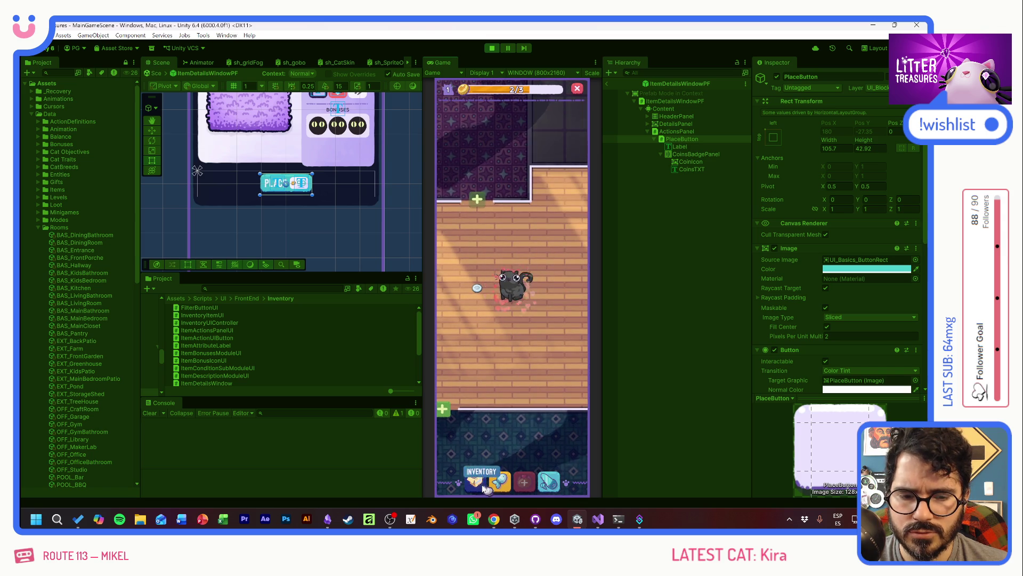
click(476, 483)
click(482, 336)
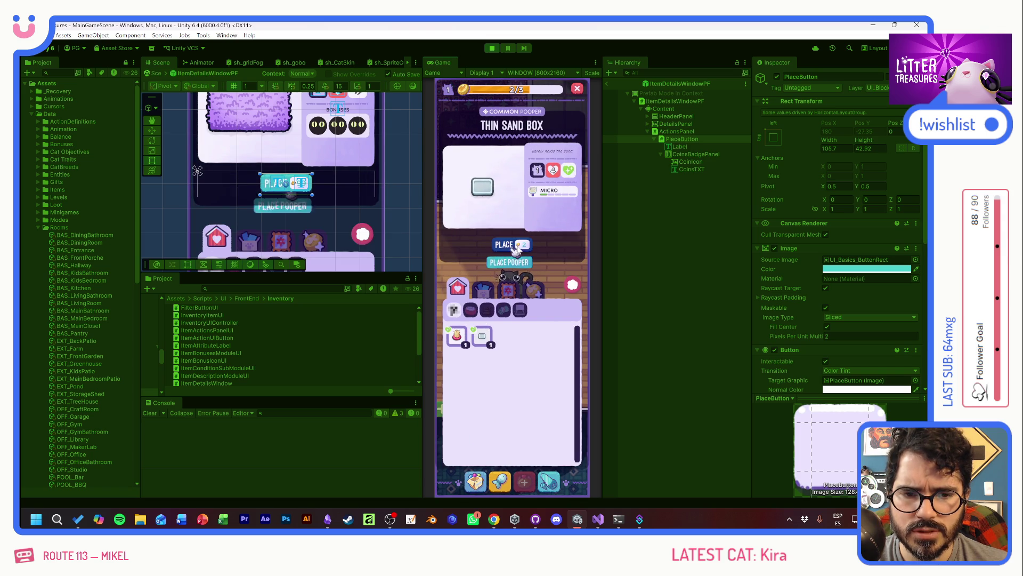
click(457, 334)
click(511, 245)
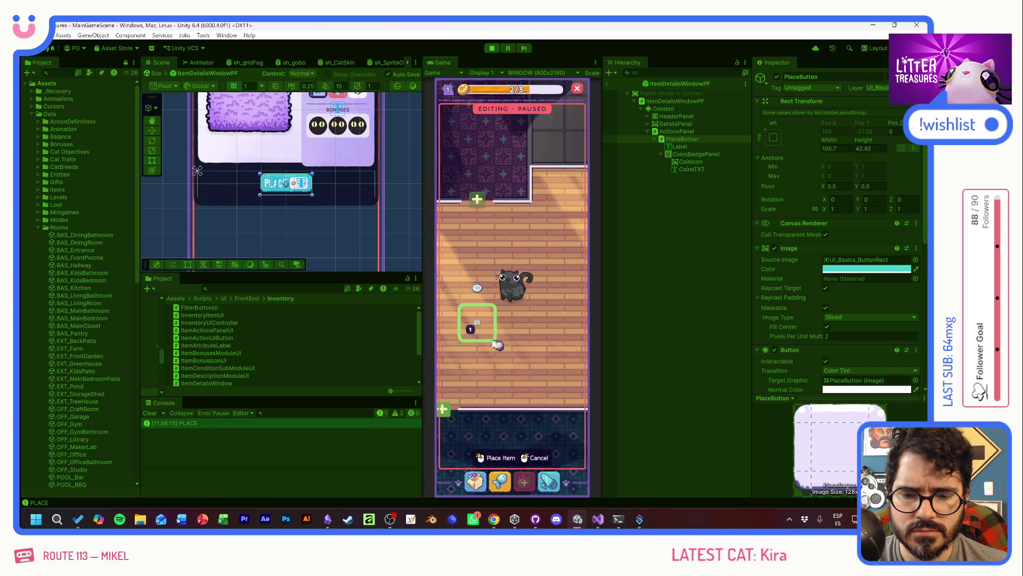
click(494, 373)
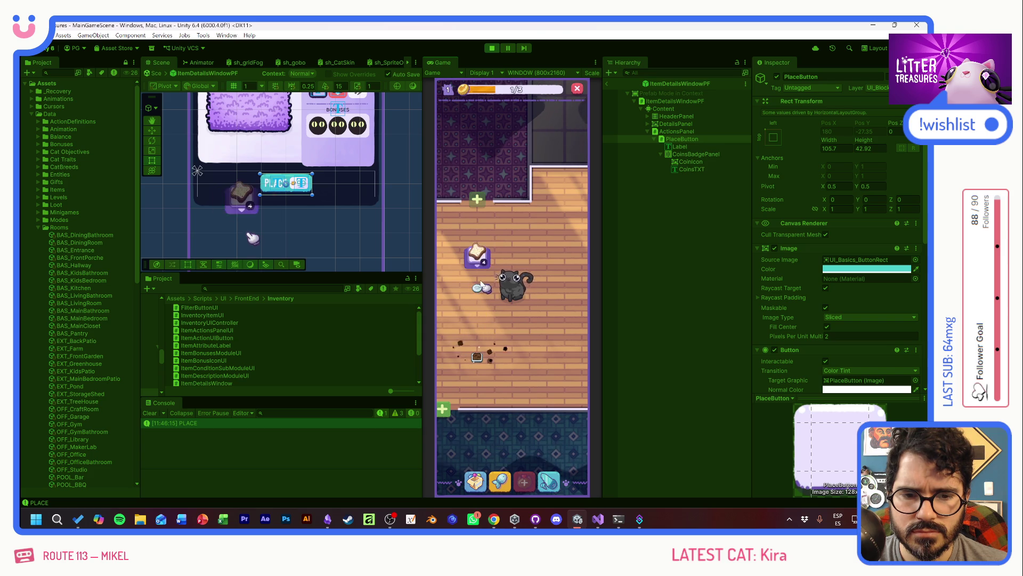
Check the Scratch Pole's not-enough-coins message, then place the Scratch Pole in the room
click(475, 482)
click(457, 335)
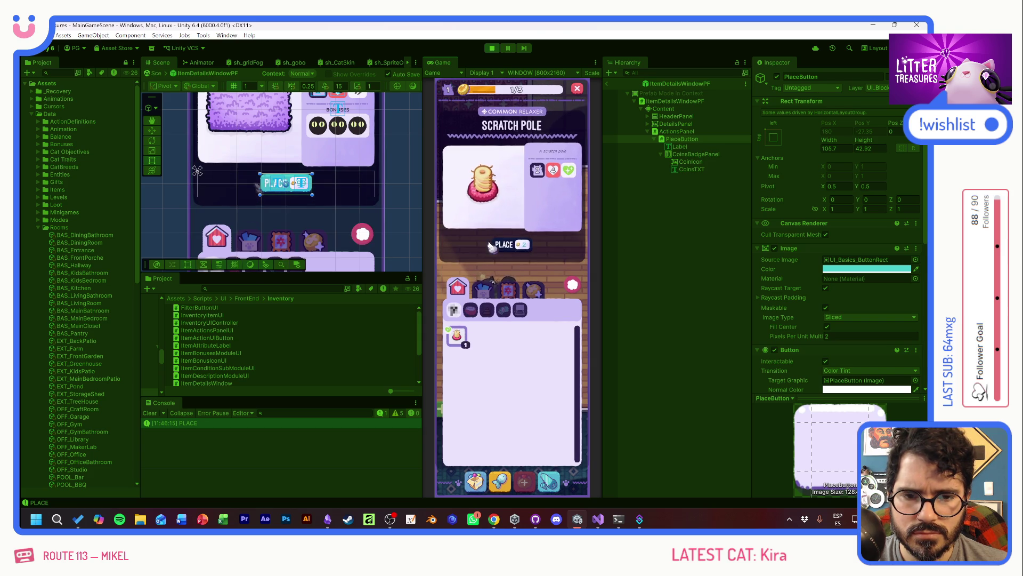
click(493, 246)
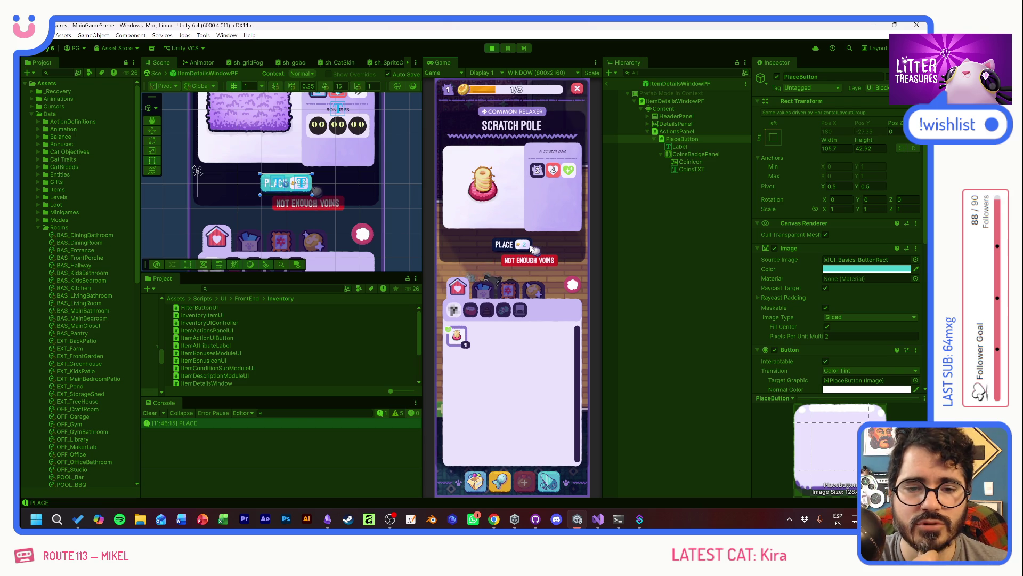
click(531, 248)
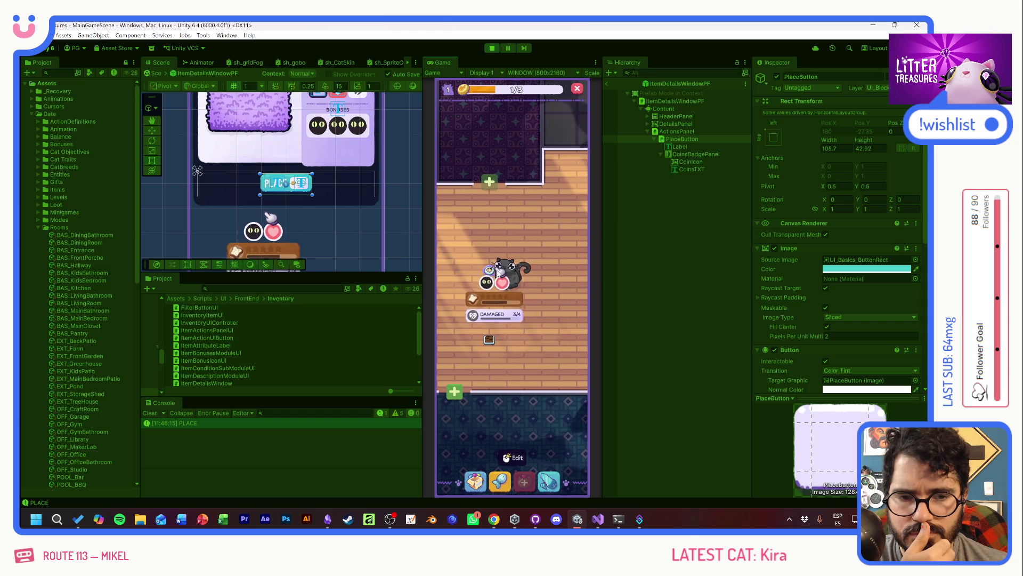
click(473, 482)
click(457, 334)
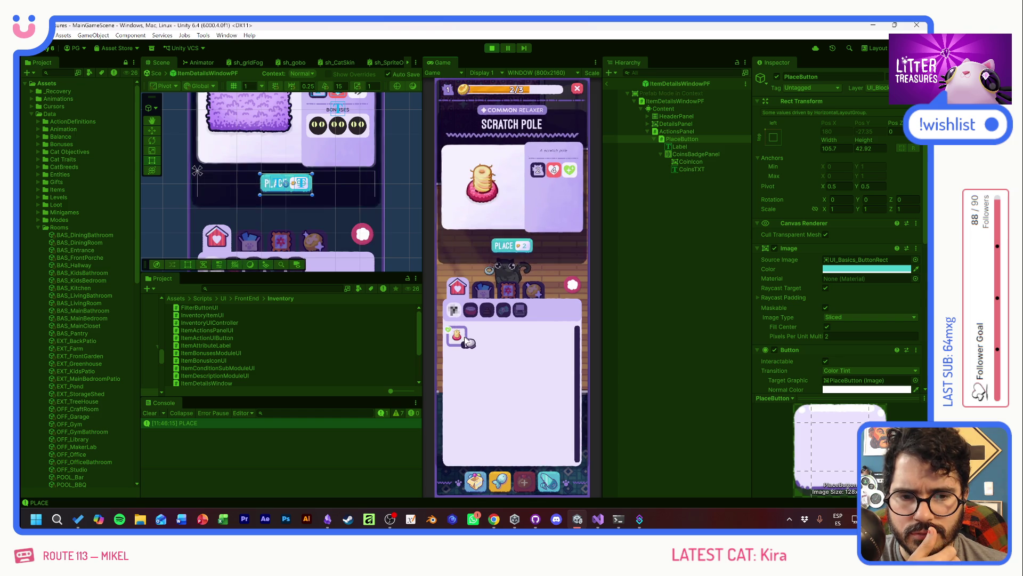
click(505, 245)
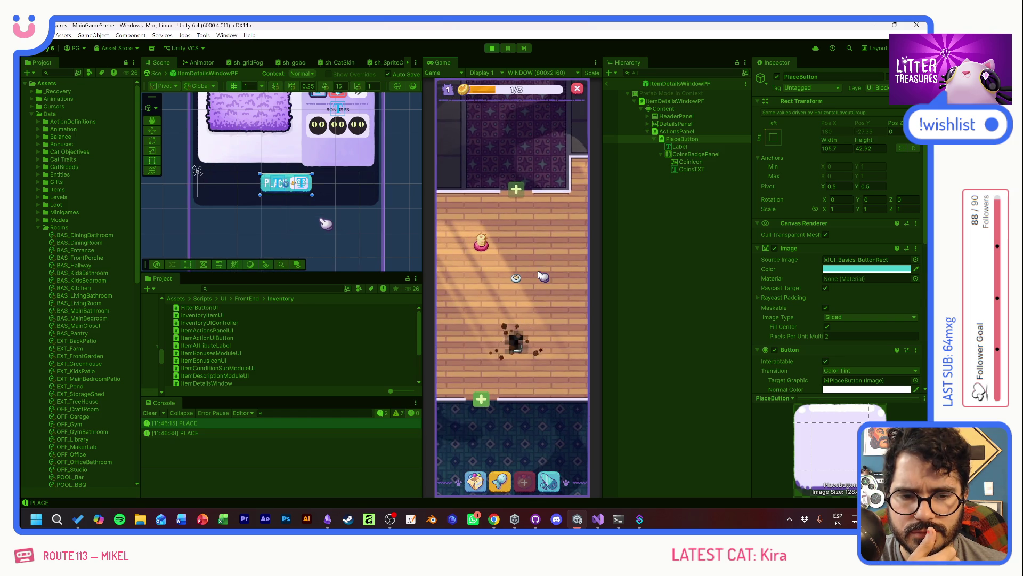
Repair the damaged item, remove the Disposable Plate, and play the scoop minigame
click(508, 275)
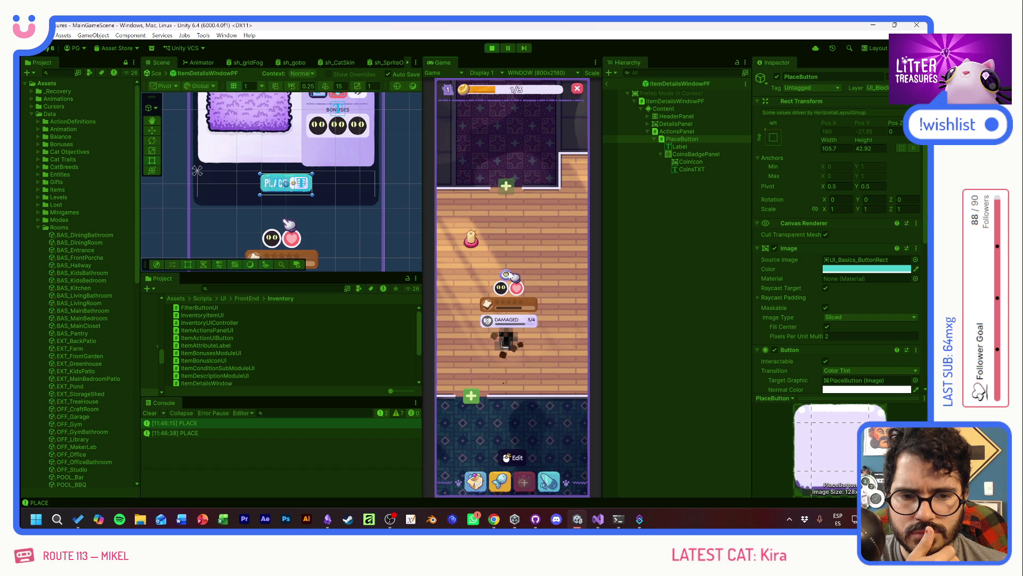
click(509, 275)
click(513, 249)
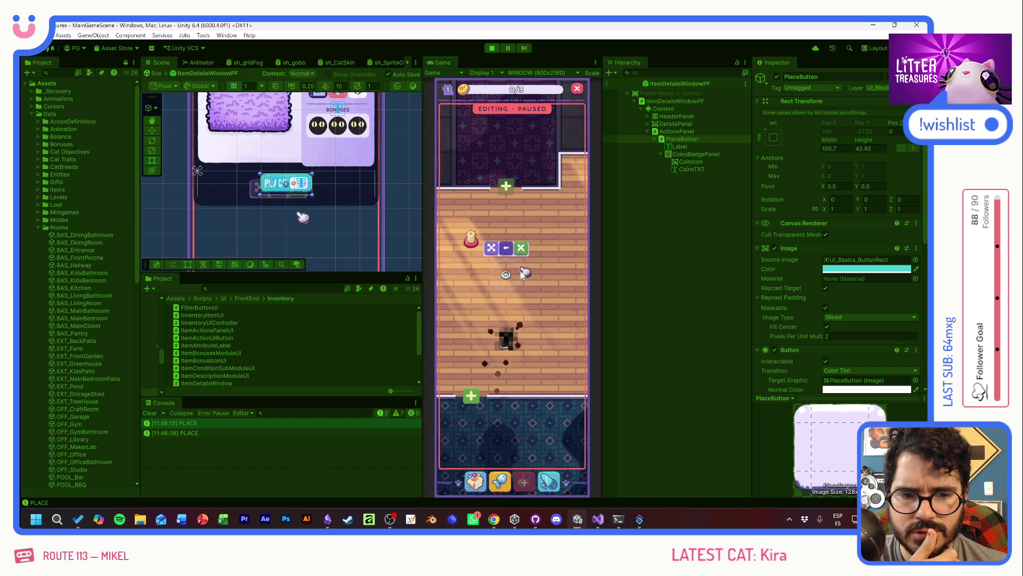
click(506, 278)
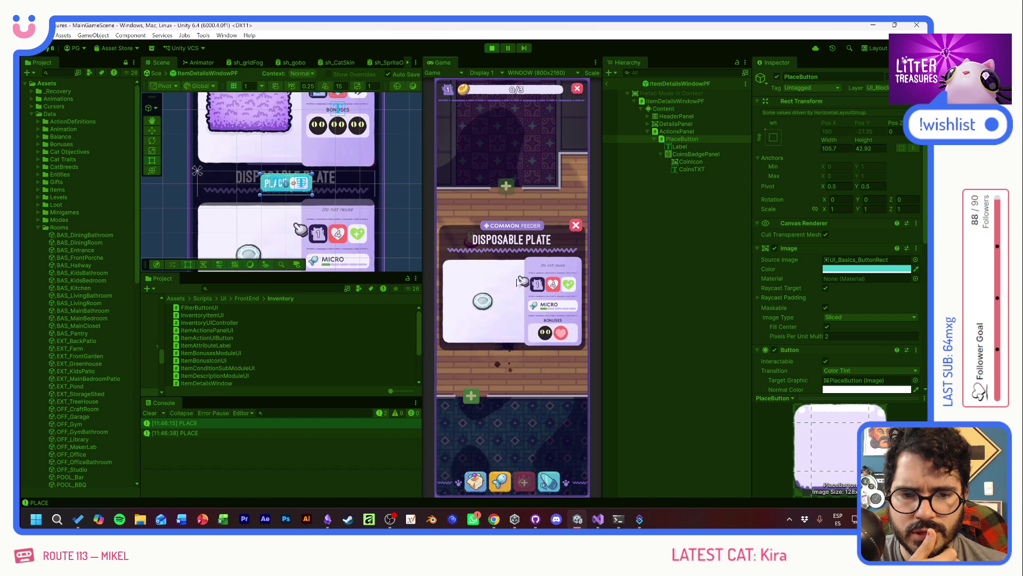
click(576, 225)
click(471, 240)
click(479, 213)
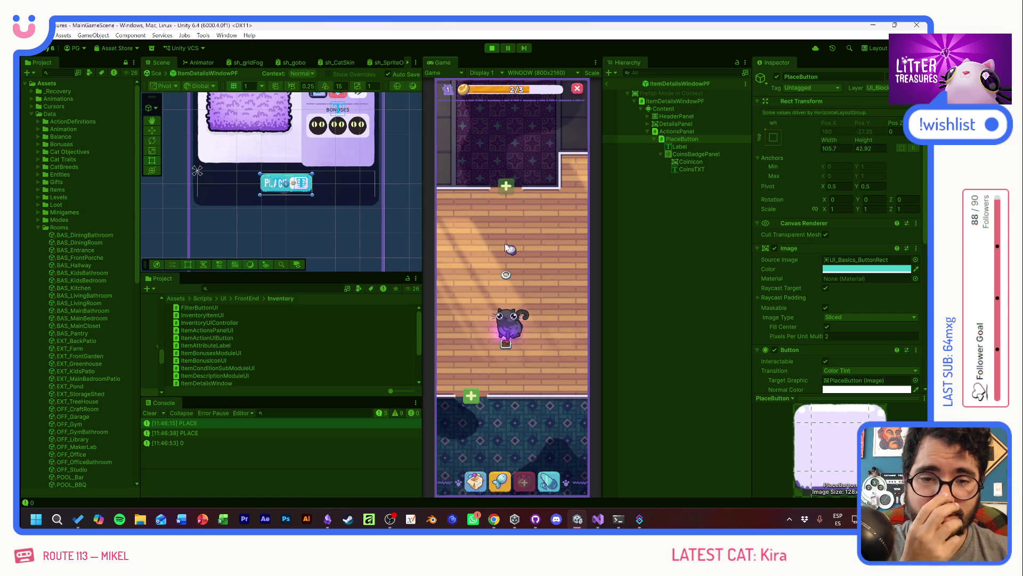
drag(460, 328, 548, 322)
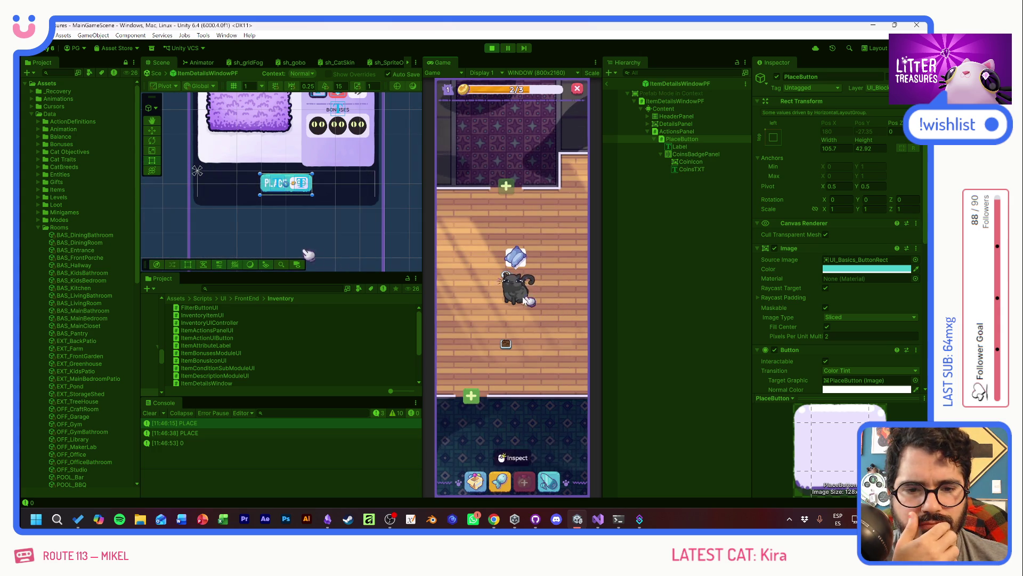
Place the Patched Pillow from the inventory next to the cat, then stop Play mode
click(515, 264)
click(458, 337)
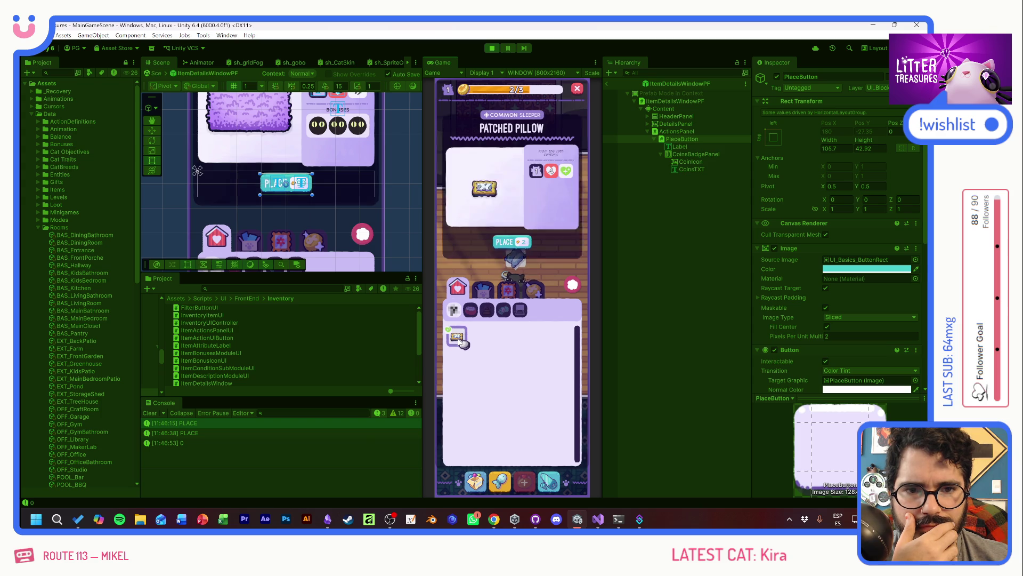
click(513, 242)
drag(513, 247, 469, 310)
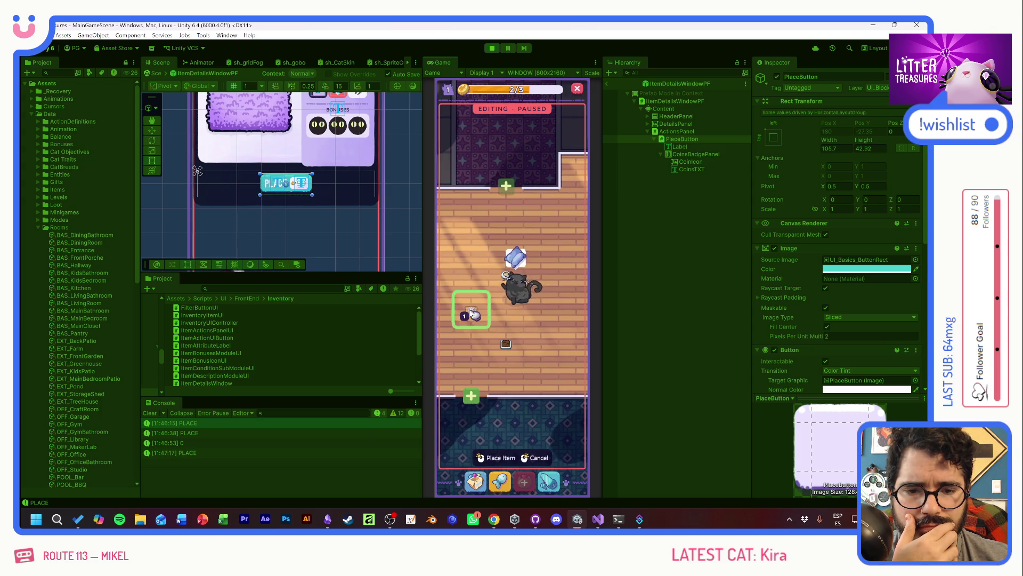
click(495, 457)
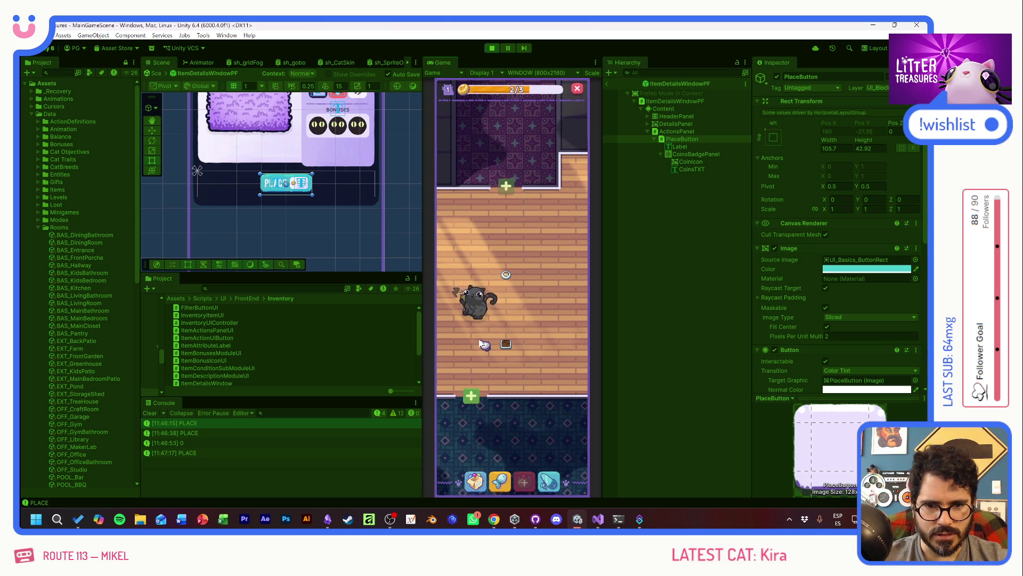
click(492, 49)
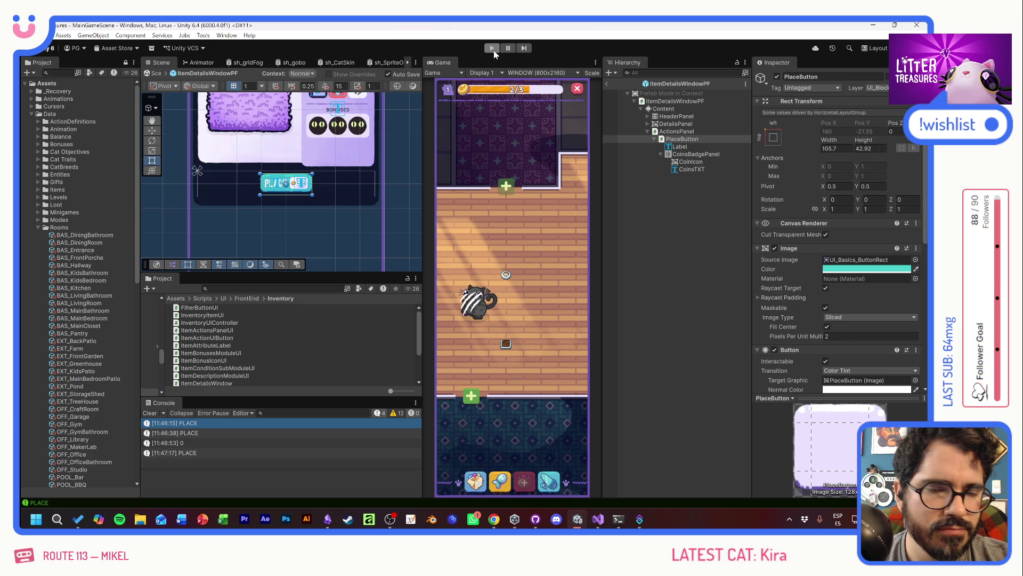
Remove the blank lines in HandleCoinsChanged and open space after the method
key(alt+Tab)
click(279, 198)
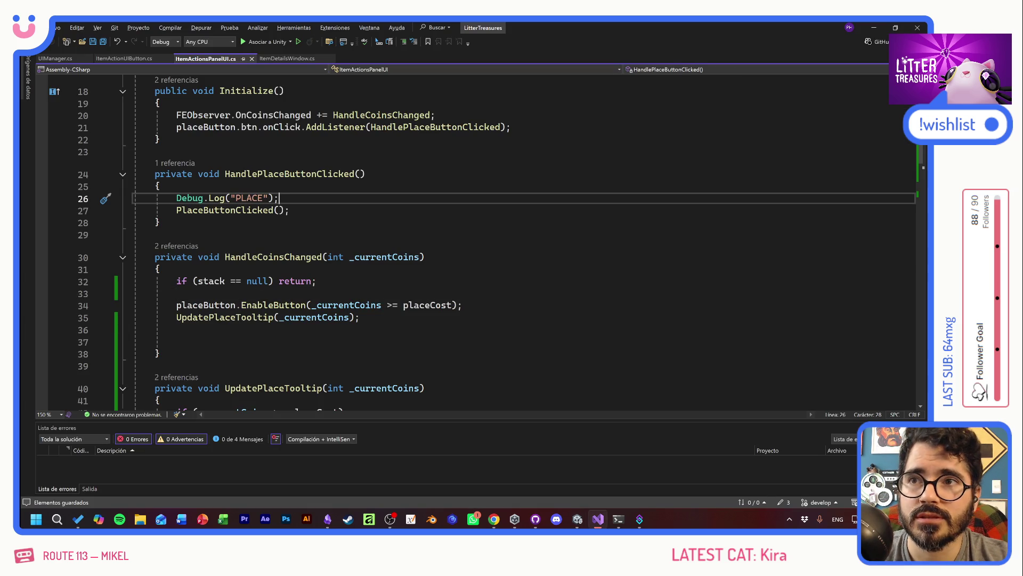
click(360, 317)
click(177, 330)
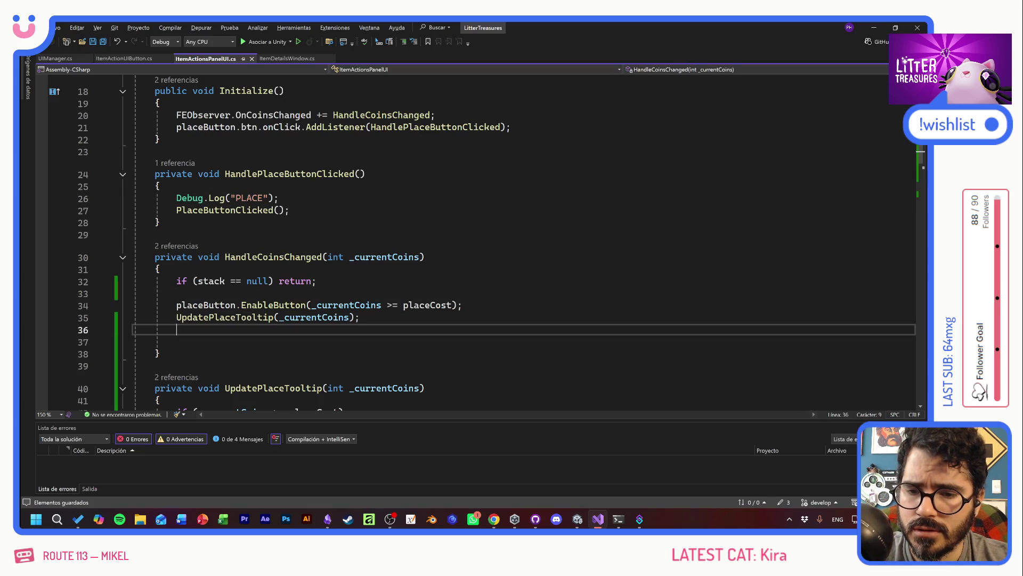
key(BackSpace)
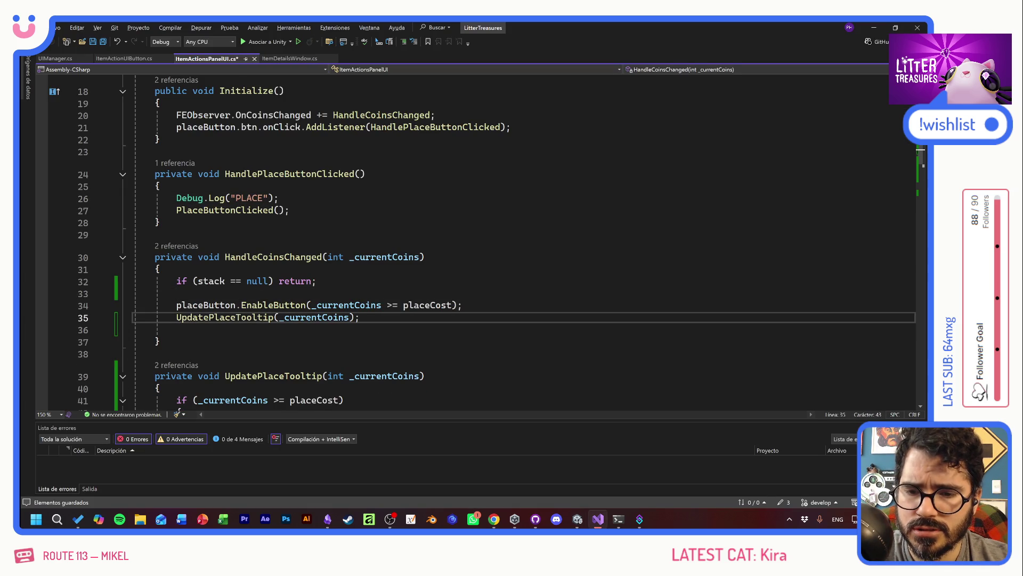
drag(318, 281, 463, 305)
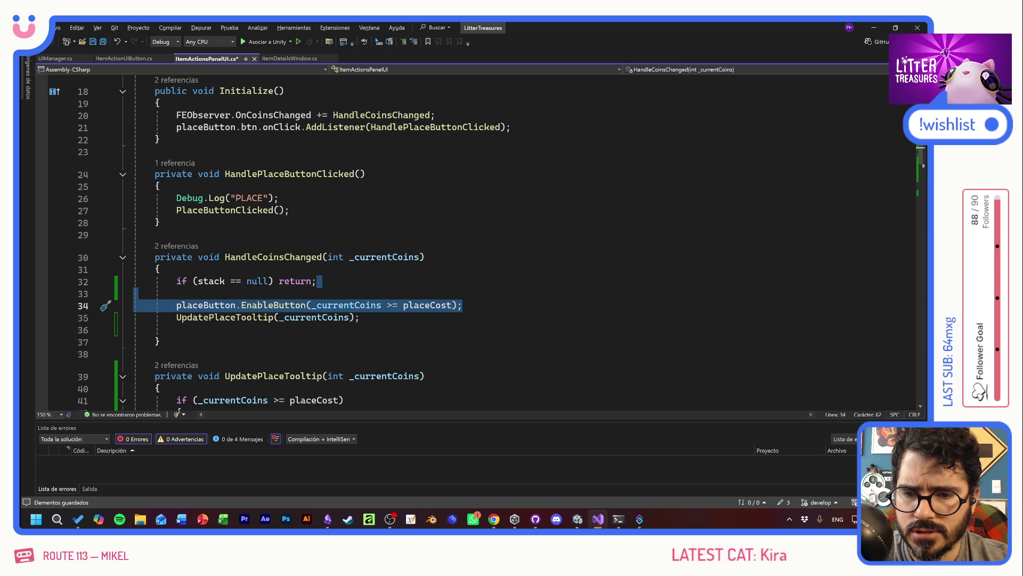
drag(463, 305, 359, 318)
click(177, 329)
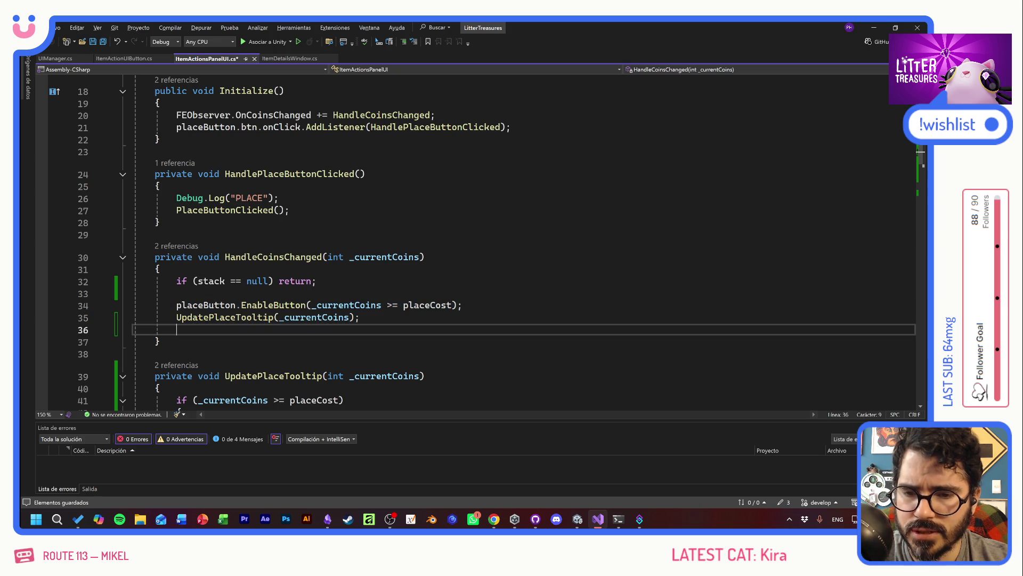
key(BackSpace)
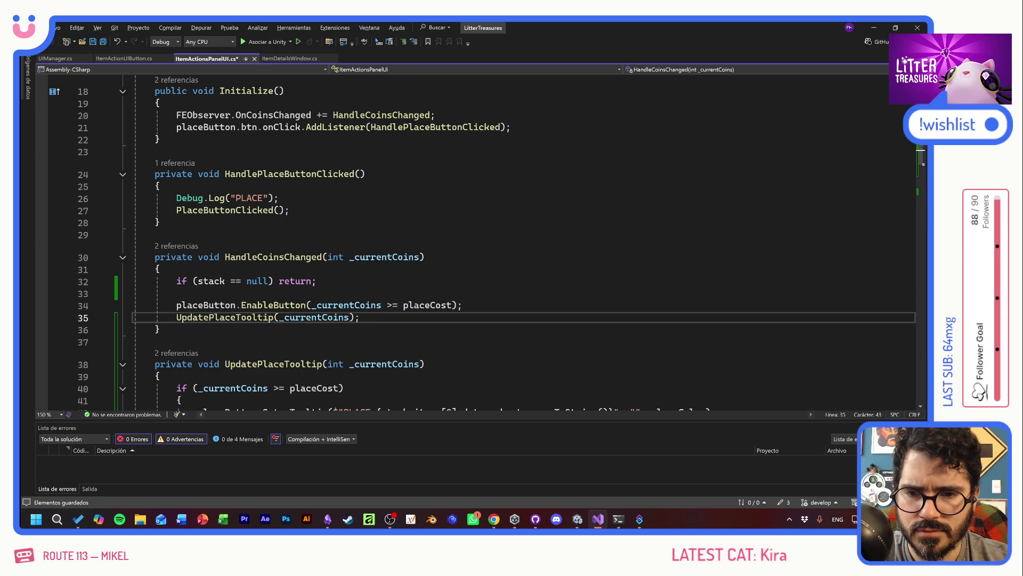
click(160, 329)
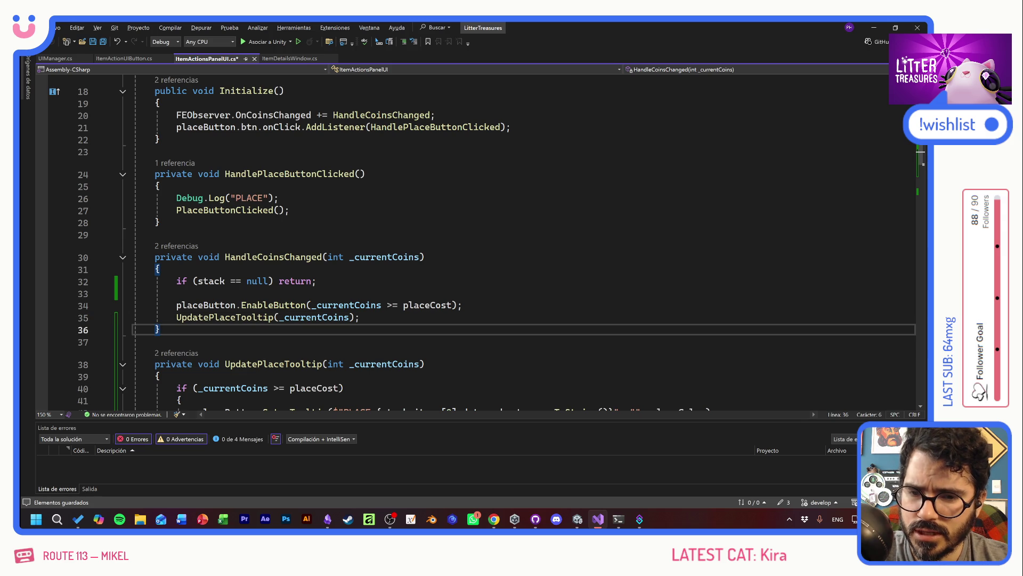
scroll(435, 341, down, 2)
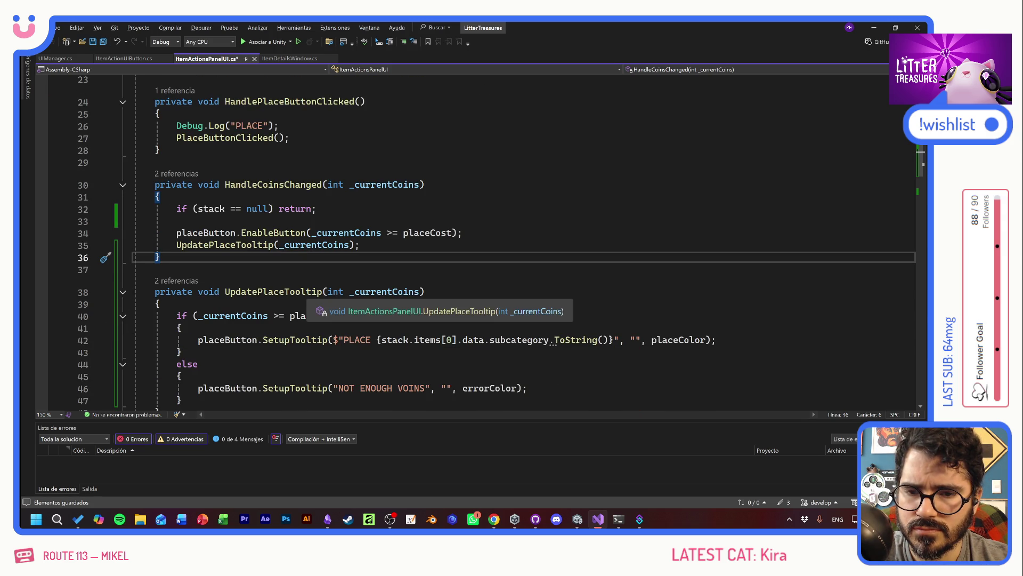
key(Return)
key(Return)
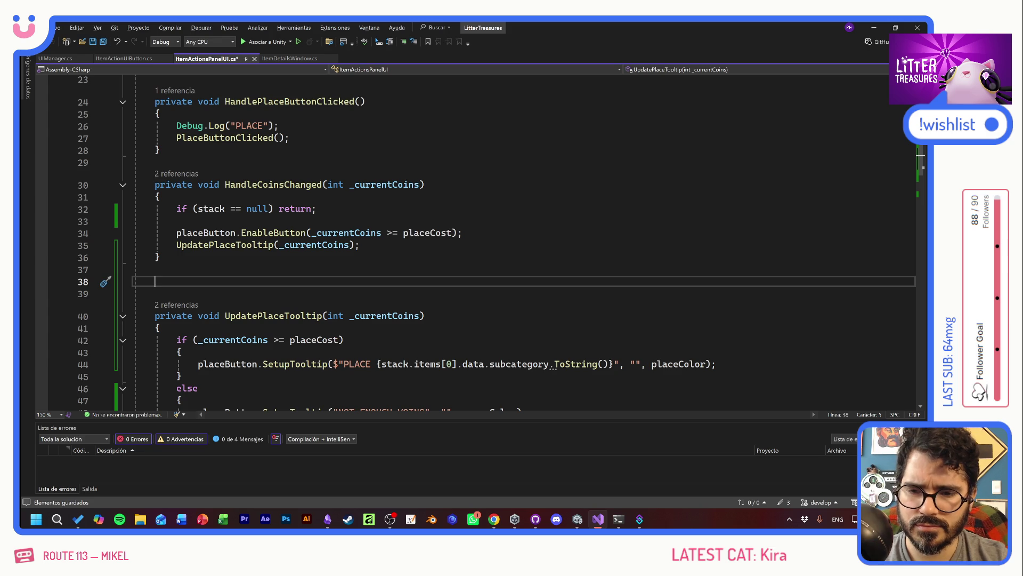
Create private void UpdatePlaceButton(int _currentCoins) holding the enable-button and tooltip calls
text(private void UpdatePlaceButton()
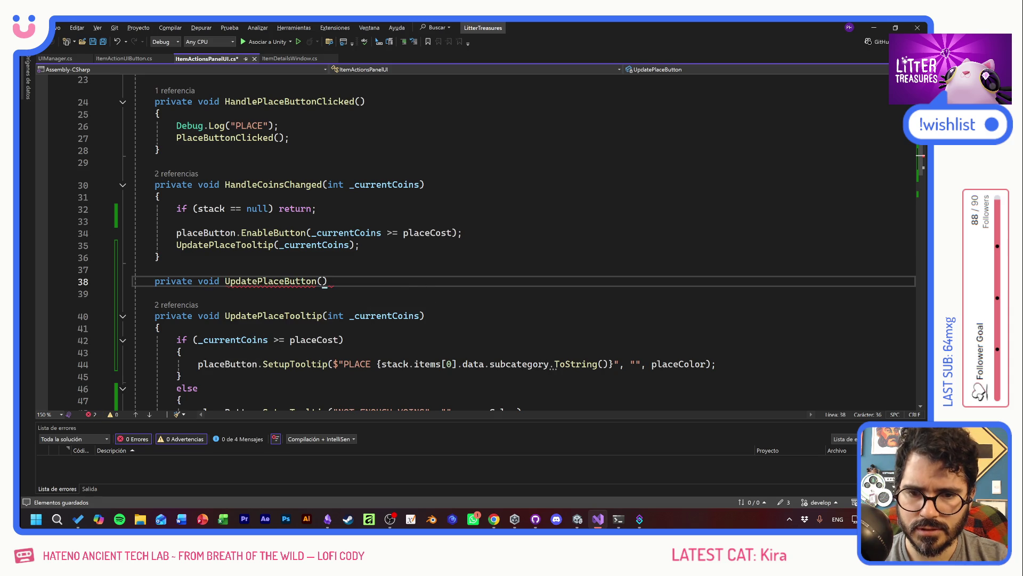
drag(419, 184, 327, 185)
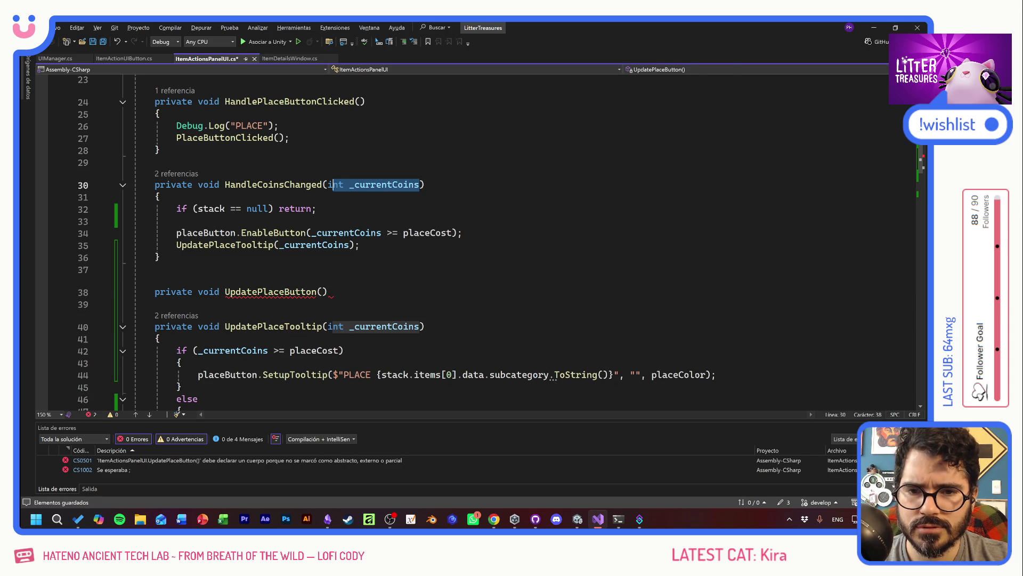
key(ctrl+c)
click(321, 292)
key(ctrl+v)
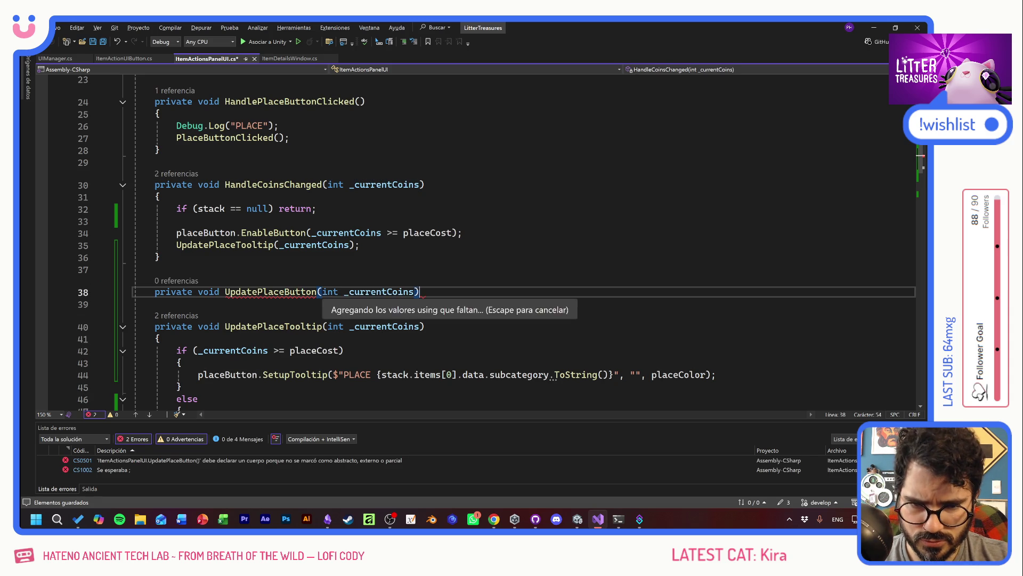
key(Return)
text({)
key(Return)
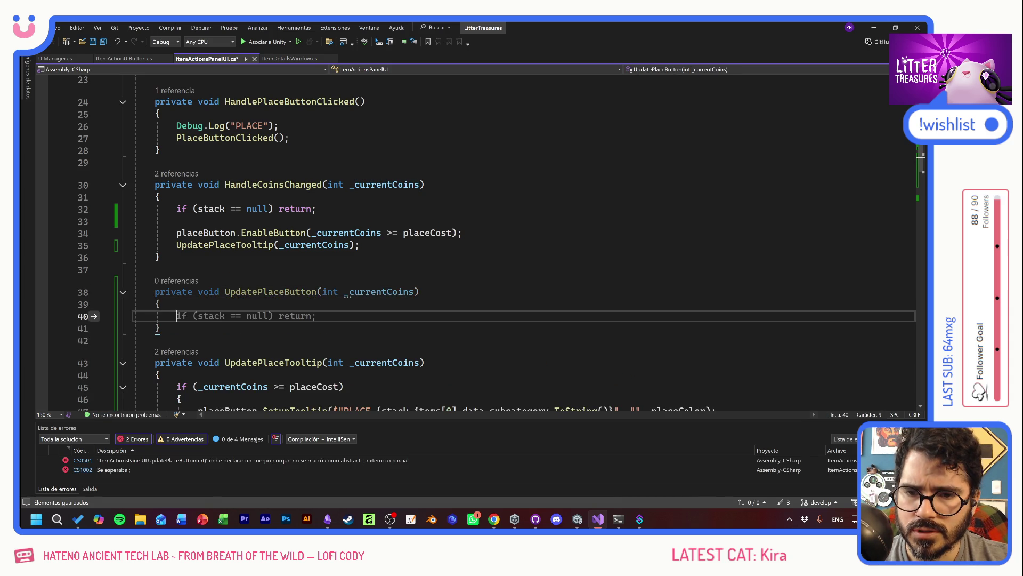
drag(131, 232, 360, 245)
key(ctrl+x)
click(177, 304)
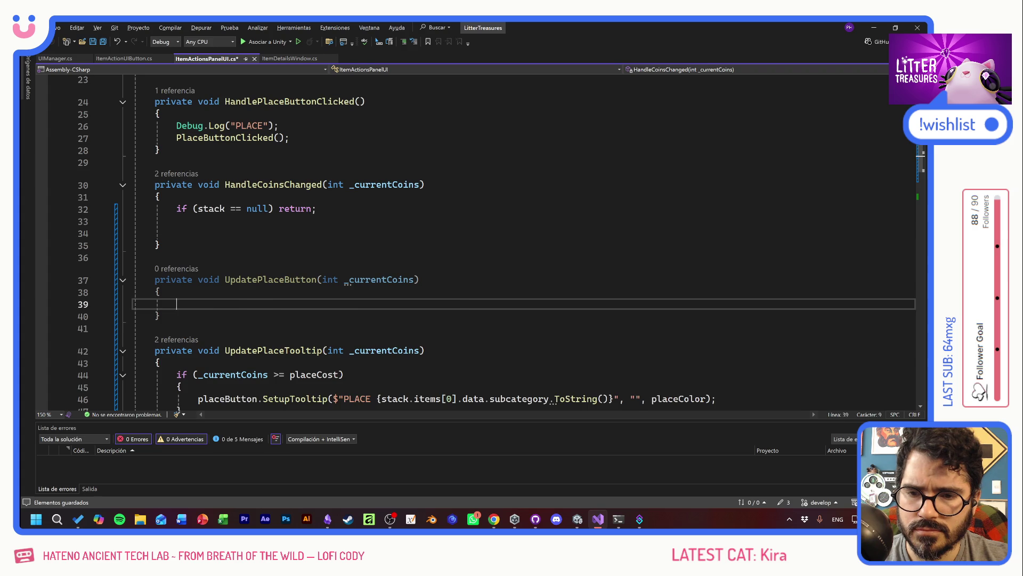
key(ctrl+v)
Call UpdatePlaceButton(_currentCoins) from HandleCoinsChanged and save the script
click(177, 220)
text(U)
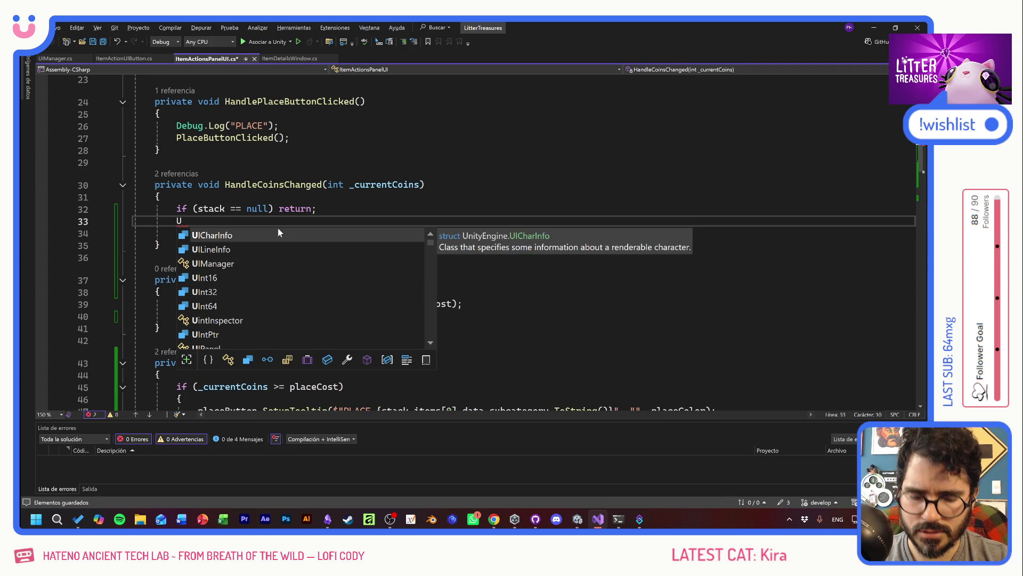
text(pdatePlace)
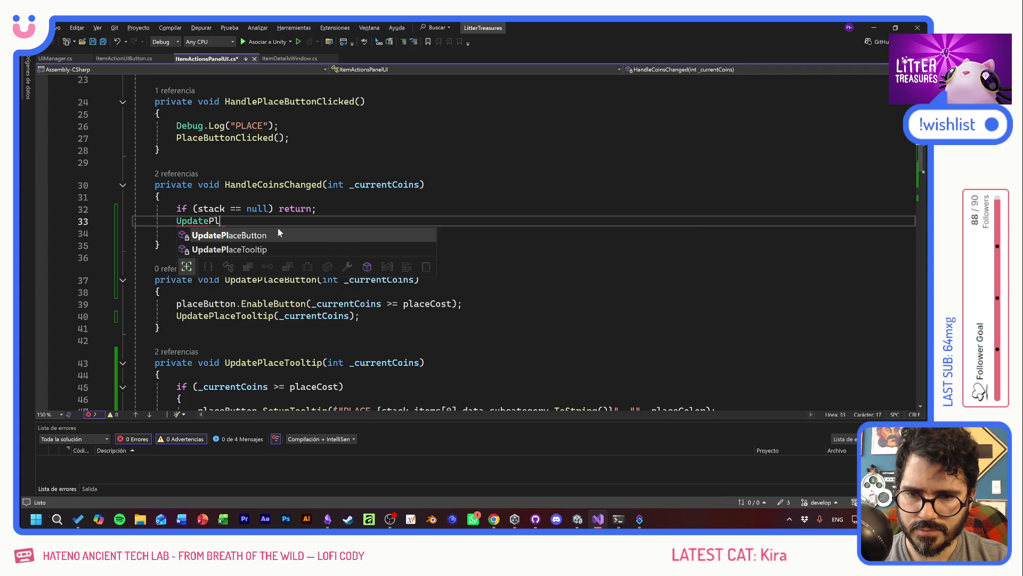
key(Tab)
text(()
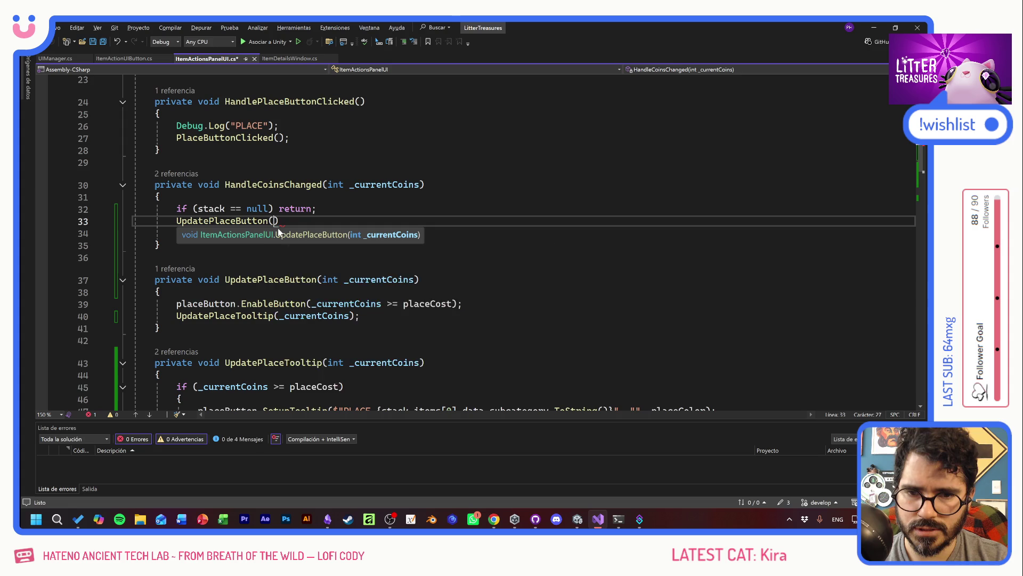
key(Tab)
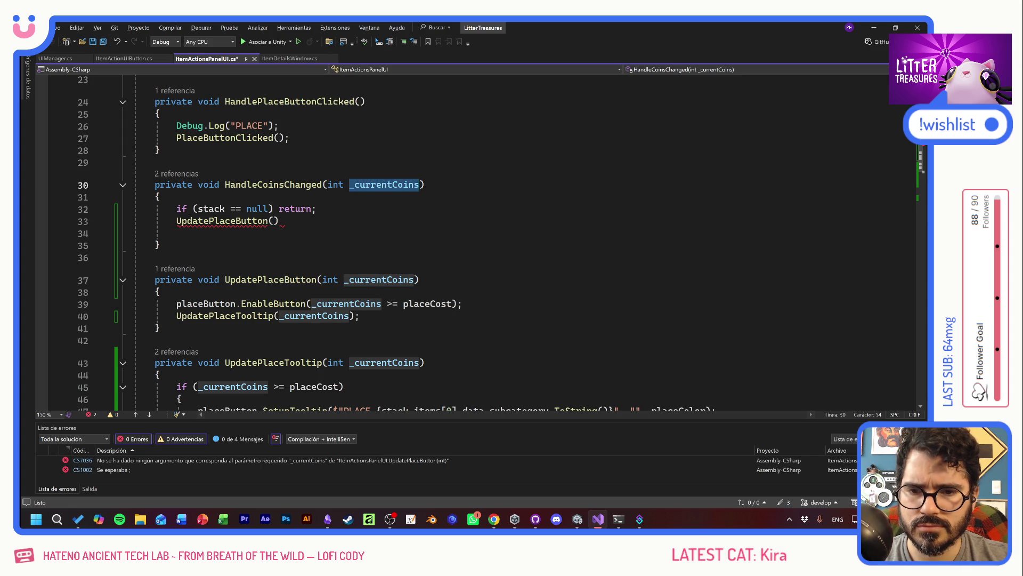
key(End)
text(;)
key(ctrl+s)
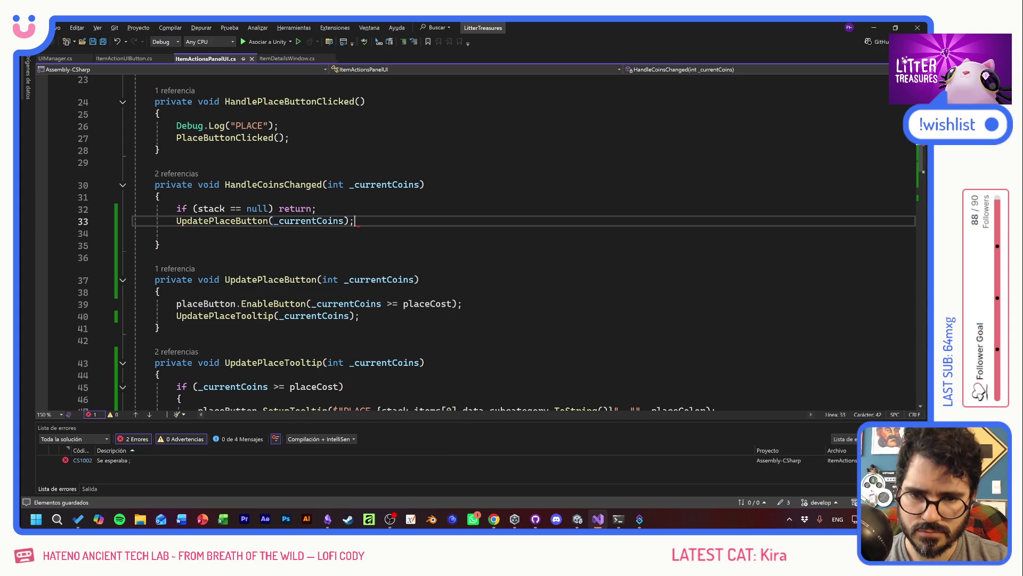
Add a blank line after the null check and save again
click(155, 257)
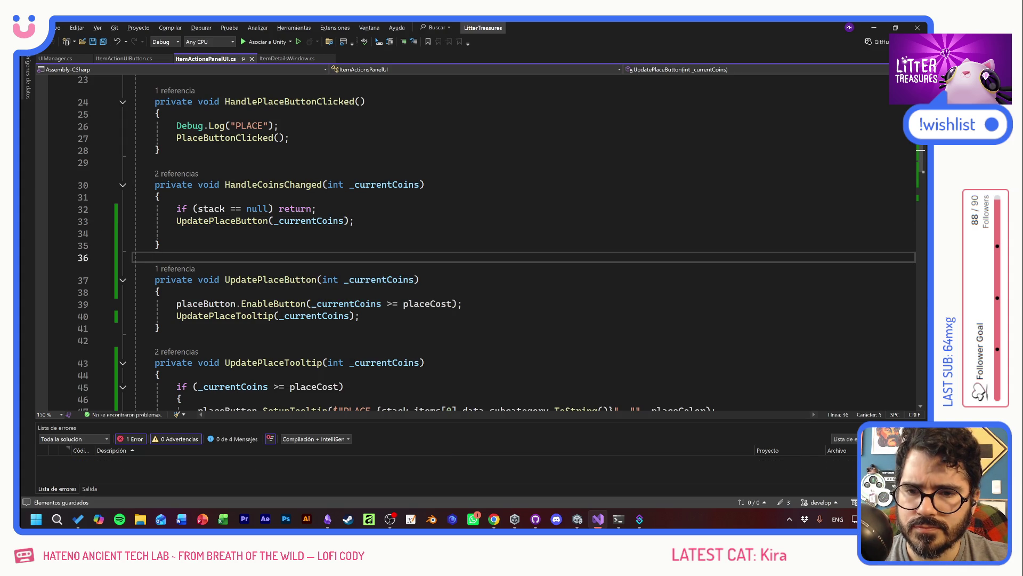
click(316, 208)
key(Return)
key(ctrl+s)
click(176, 245)
scroll(496, 242, down, 3)
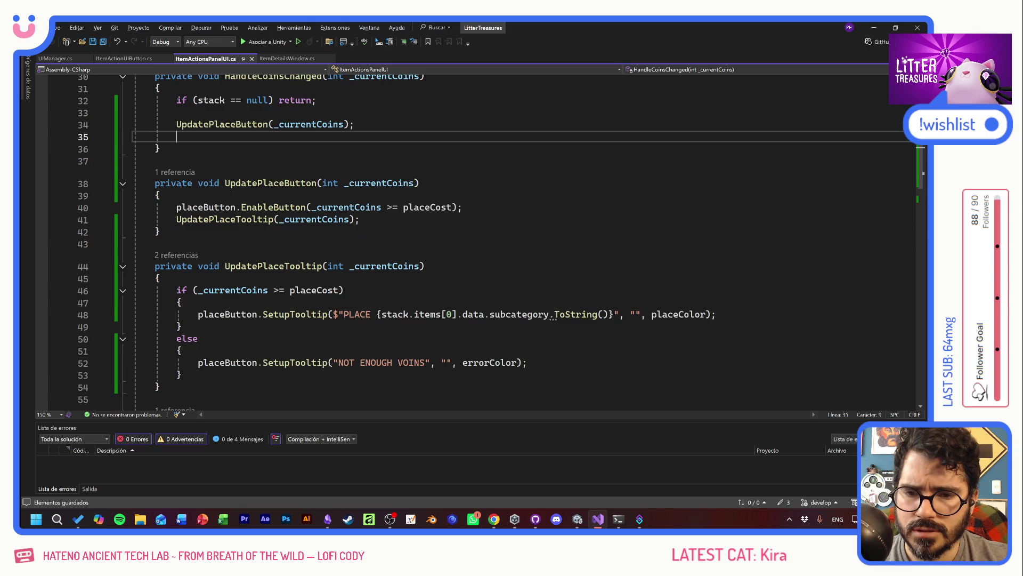
Replace the UpdatePlaceTooltip call in Setup with UpdatePlaceButton and save
scroll(320, 266, down, 2)
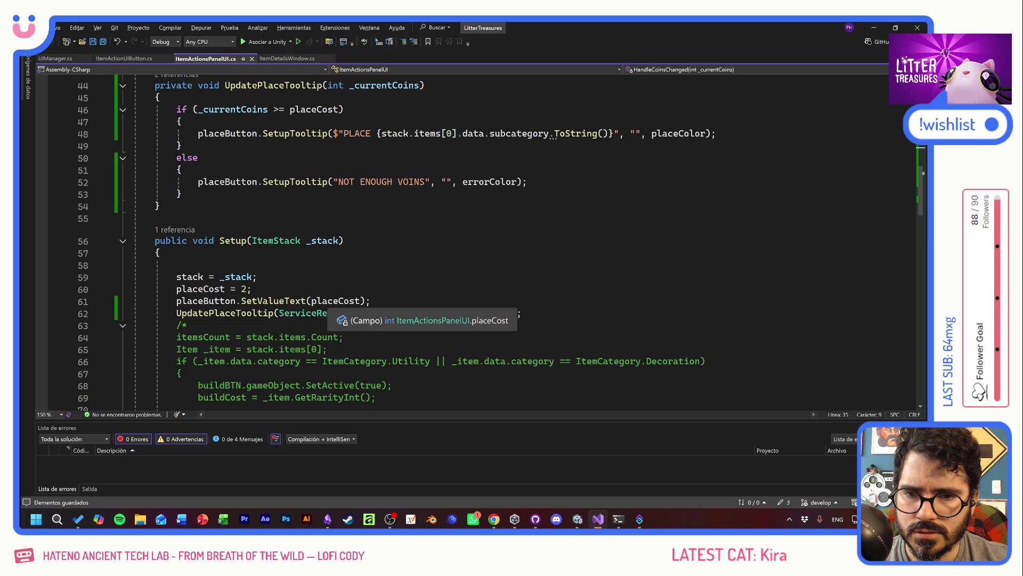
scroll(319, 312, up, 4)
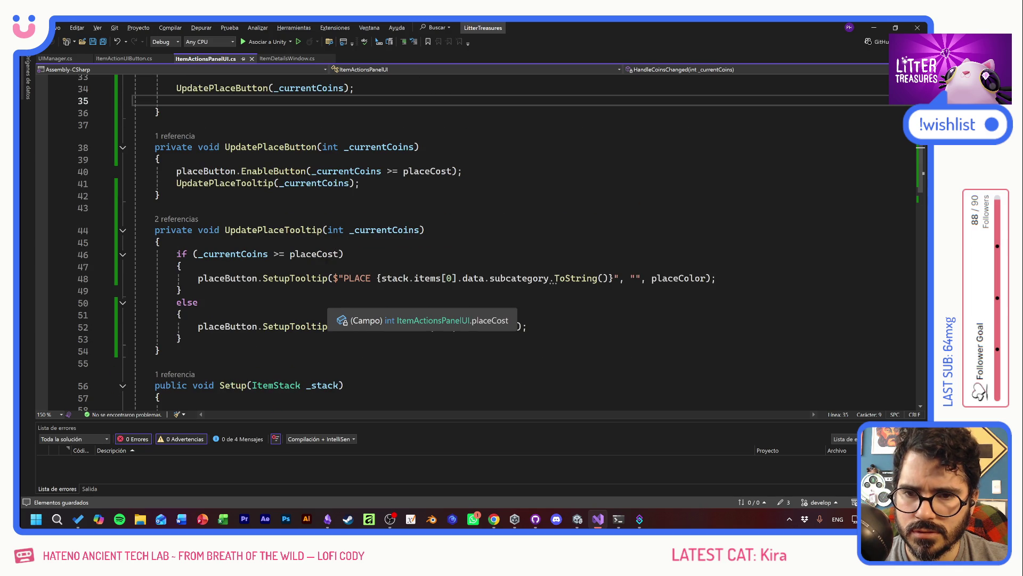
scroll(341, 314, down, 4)
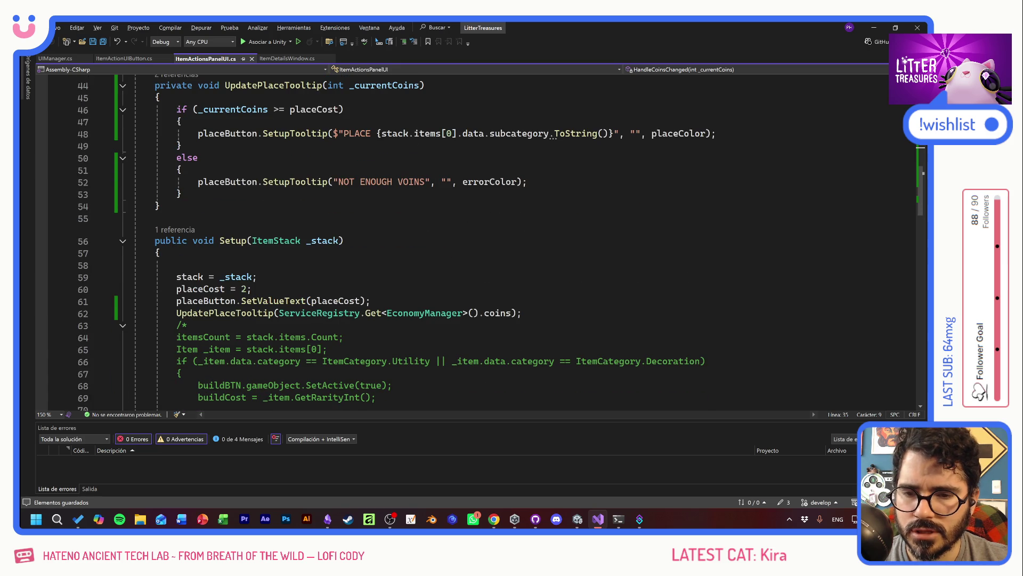
scroll(341, 315, up, 5)
click(316, 183)
scroll(245, 314, down, 5)
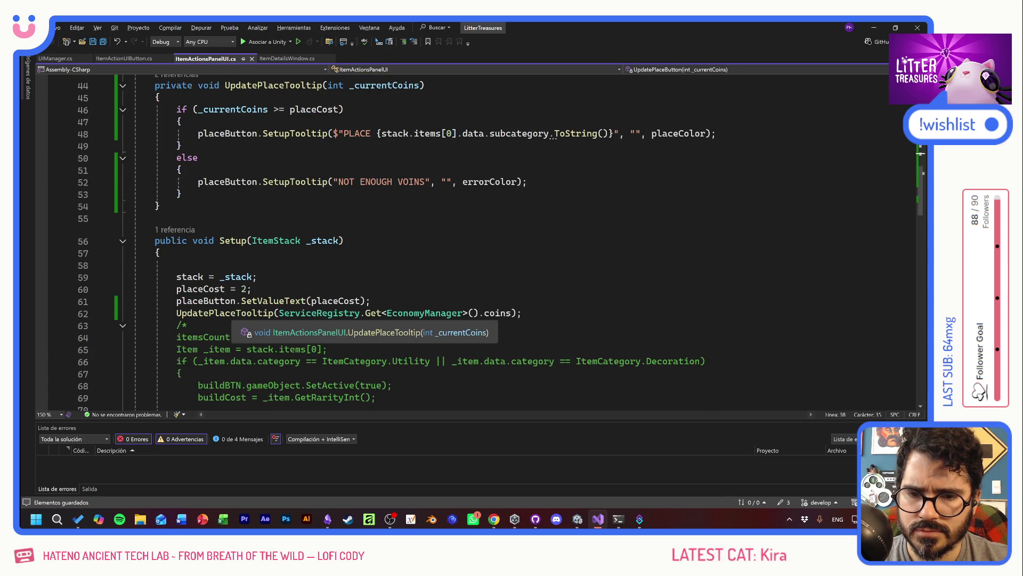
double_click(222, 313)
key(ctrl+v)
click(252, 288)
key(ctrl+s)
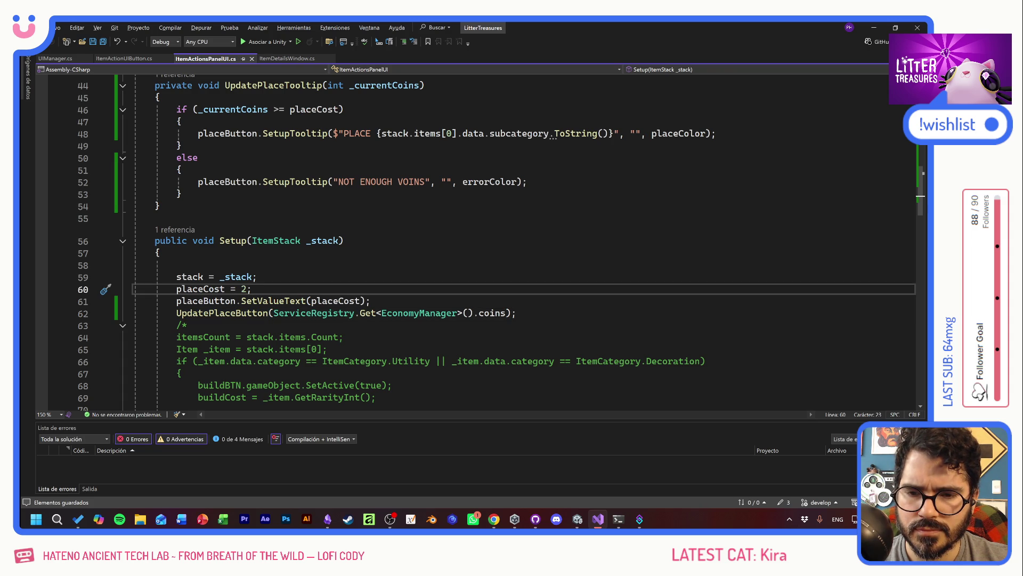
Review the SetValueText line in Setup, then switch to the Unity editor
key(Down)
key(End)
key(shift+Home)
key(shift+Home)
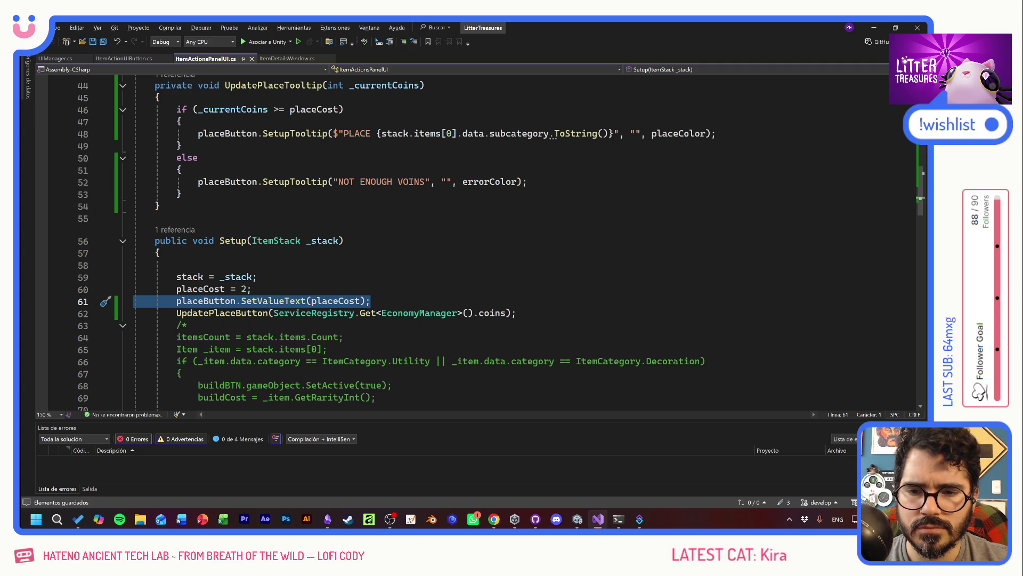
click(256, 276)
click(369, 301)
scroll(480, 239, up, 9)
scroll(480, 239, down, 7)
scroll(480, 240, down, 20)
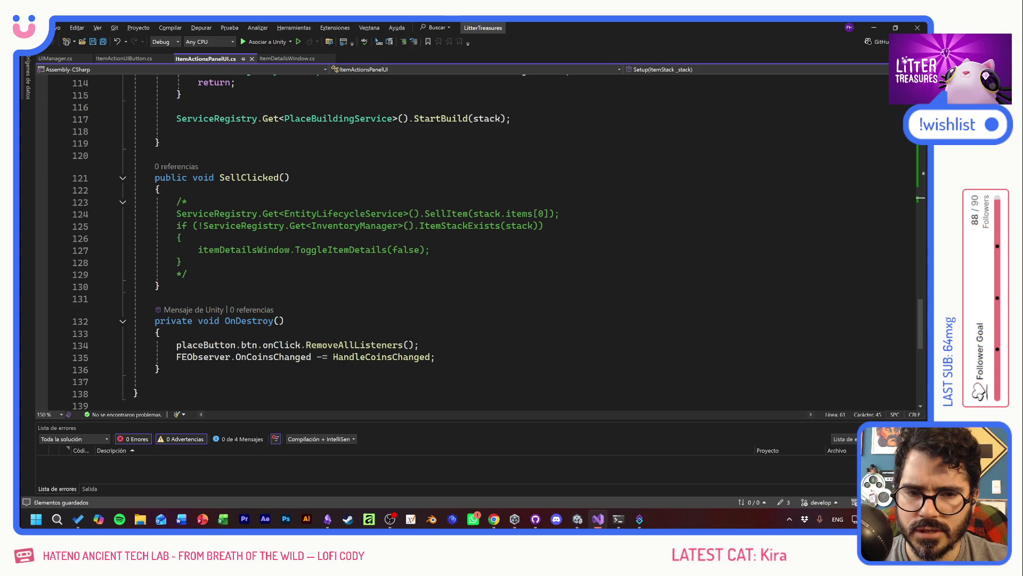
key(alt+Tab)
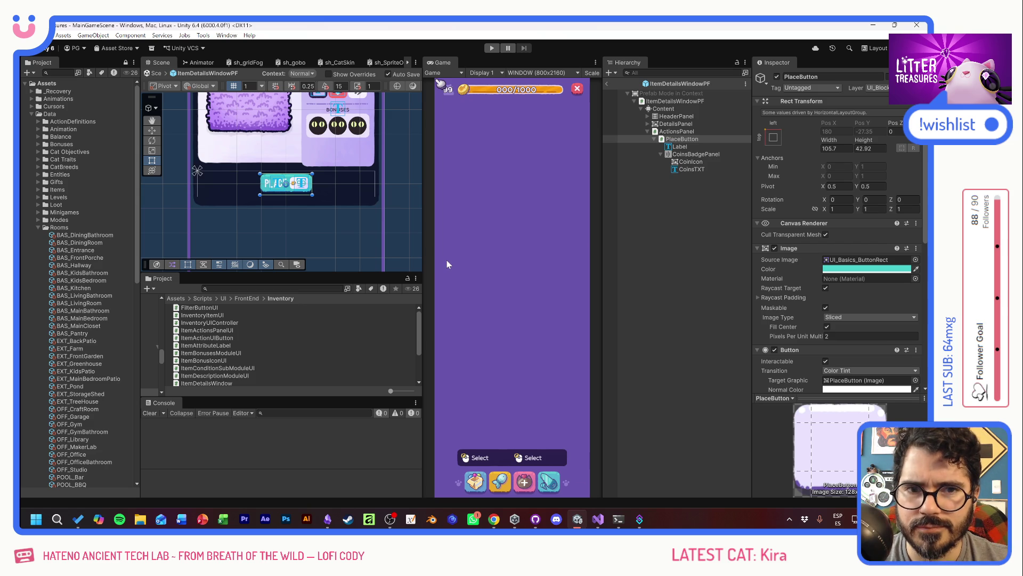
Bring up GitHub Desktop from the taskbar to see the three pending changes
click(535, 518)
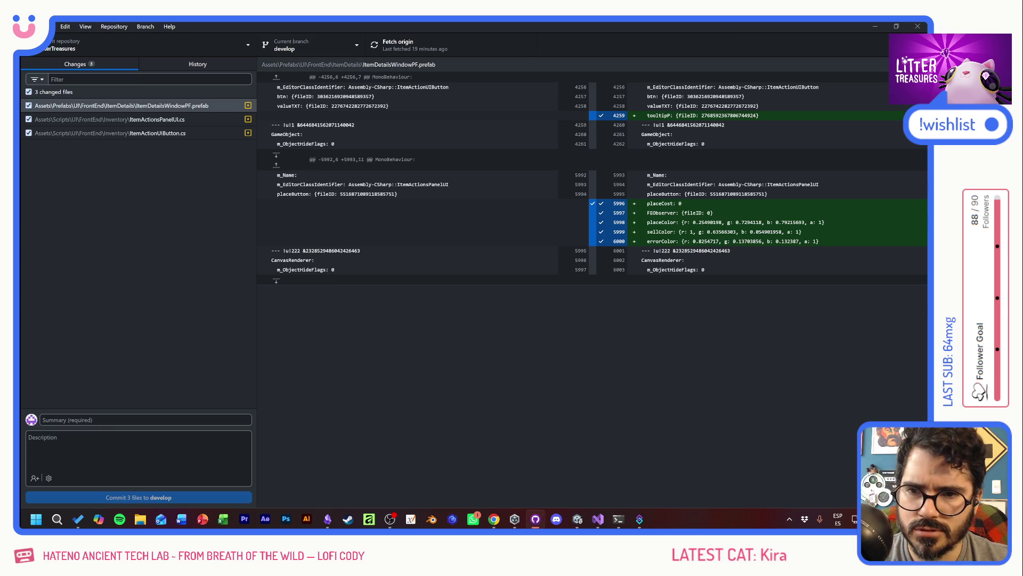
Commit the 3 files to develop as 'PlaceButton tooltip methods', push, and return to Visual Studio
click(234, 420)
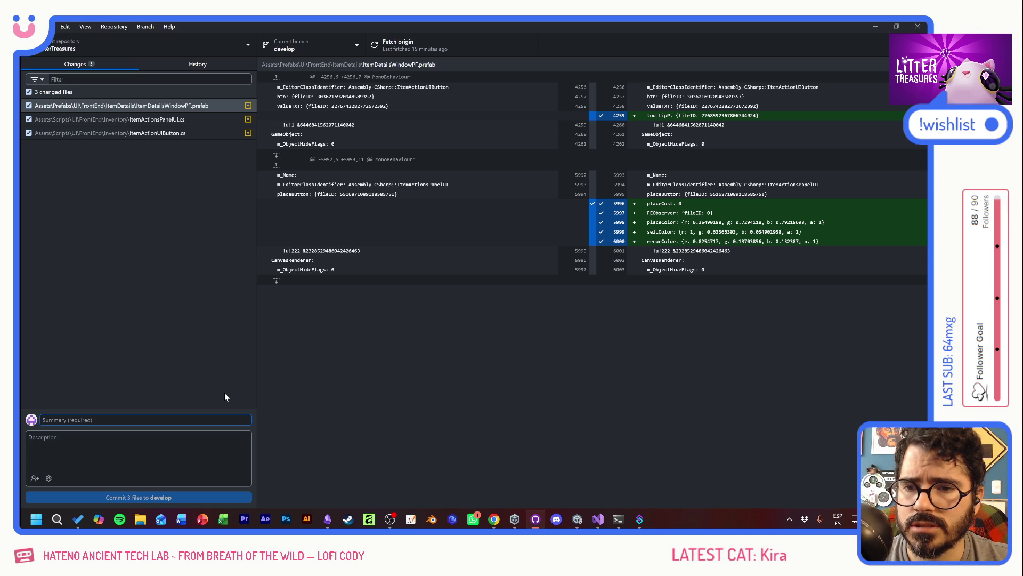
text(f)
key(BackSpace)
text(PlaceButton tooltip)
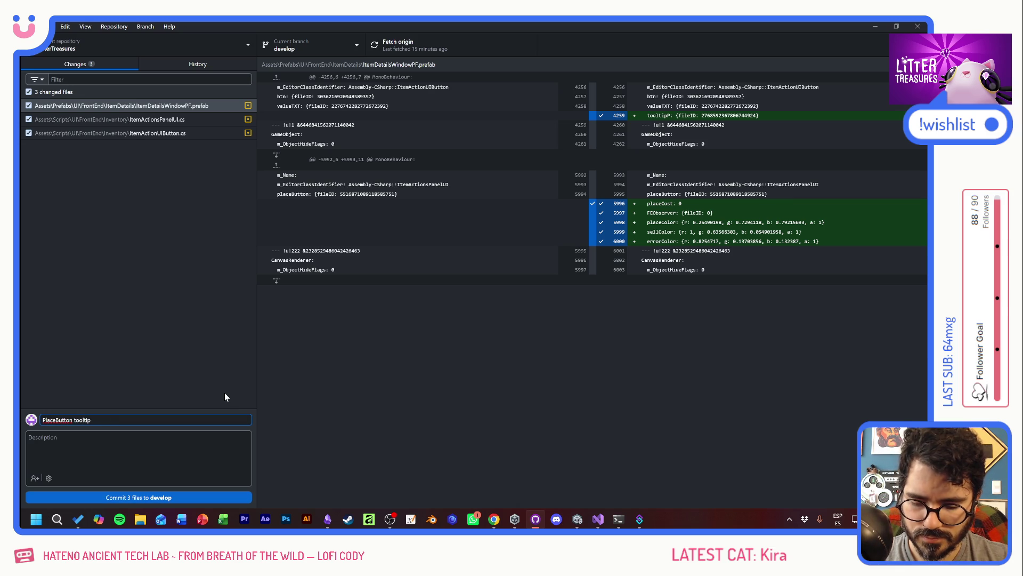
text( methods)
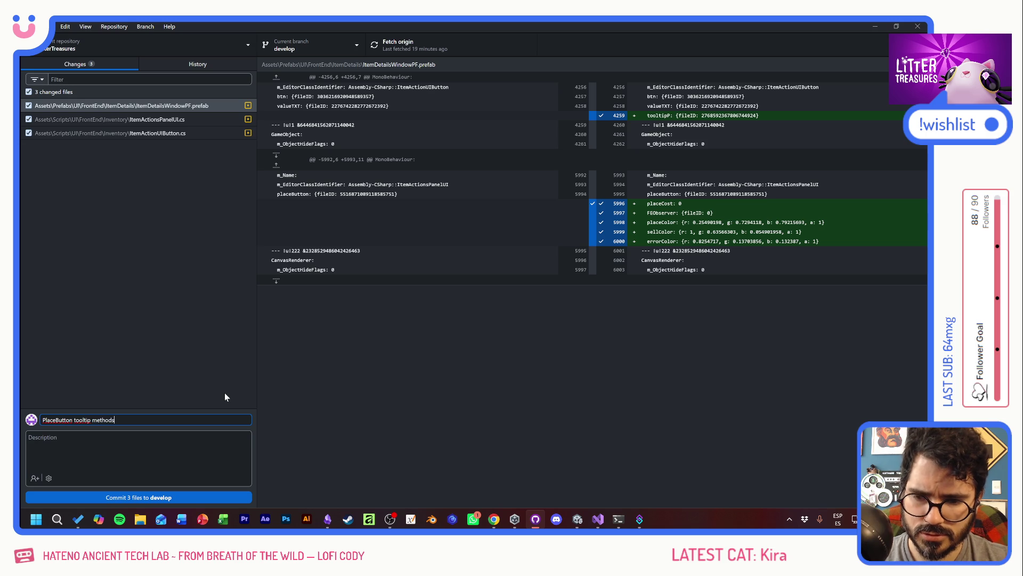
click(162, 497)
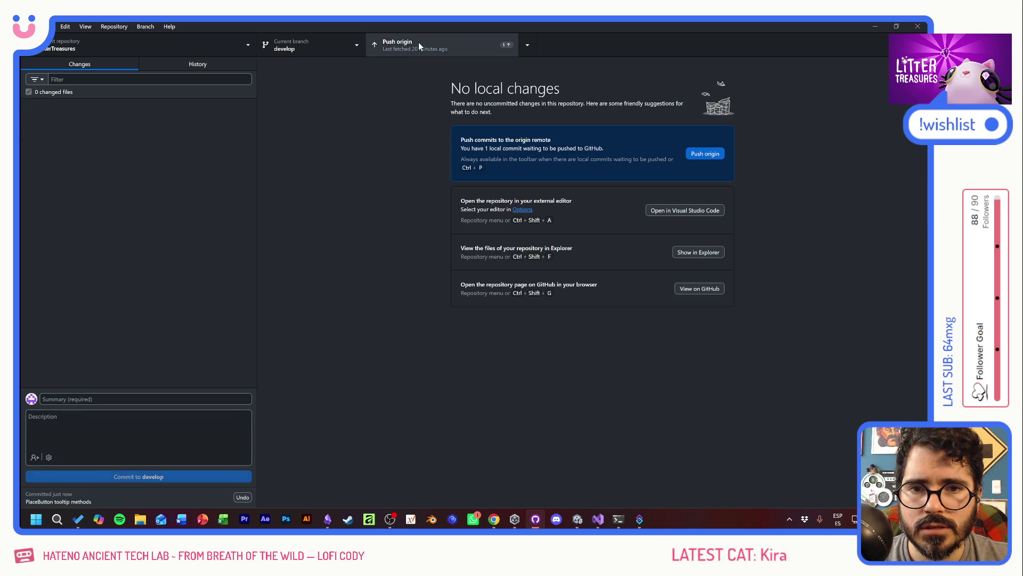
click(418, 43)
key(alt+Tab)
key(alt+Tab)
key(Tab)
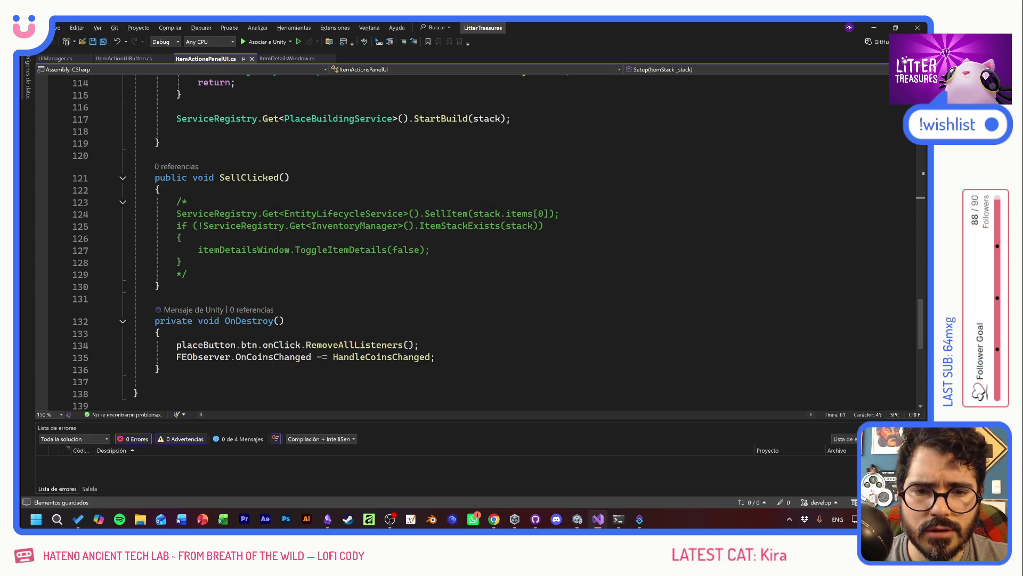
Fix the tooltip typo to read 'NOT ENOUGH COINS' and save ItemActionsPanelUI.cs
scroll(609, 282, up, 20)
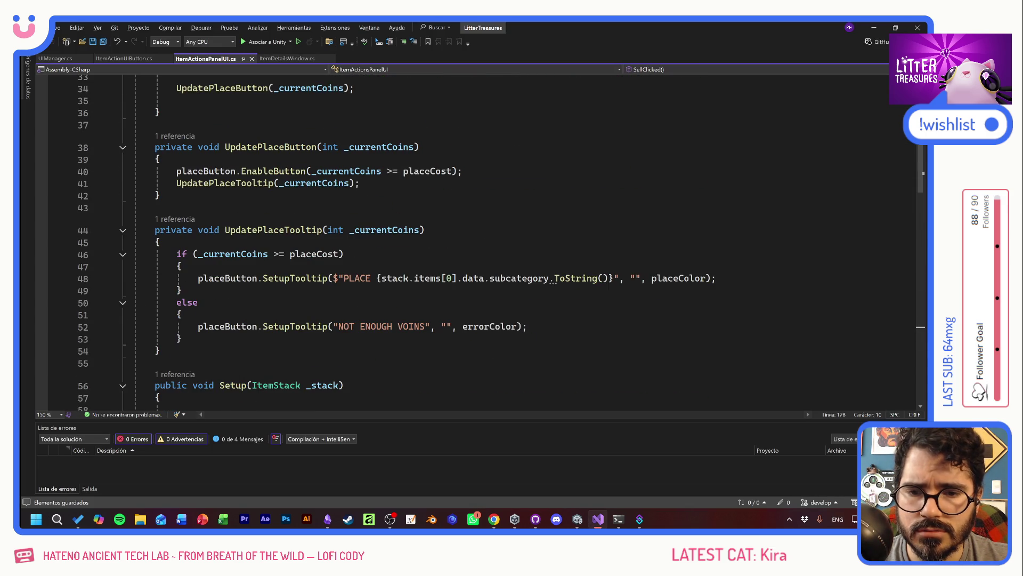
click(398, 326)
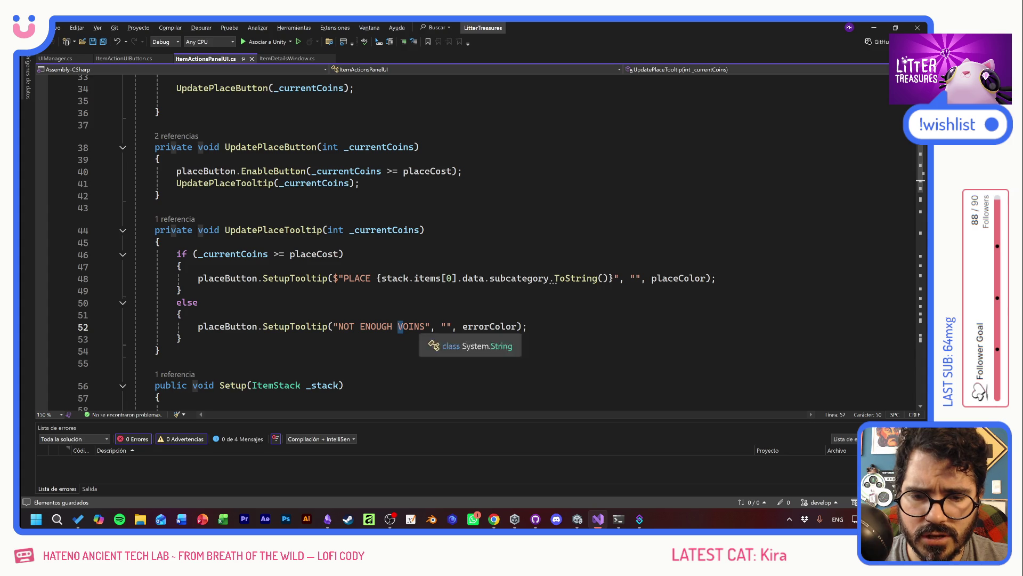
key(Delete)
text(C)
key(Up)
key(Up)
key(ctrl+s)
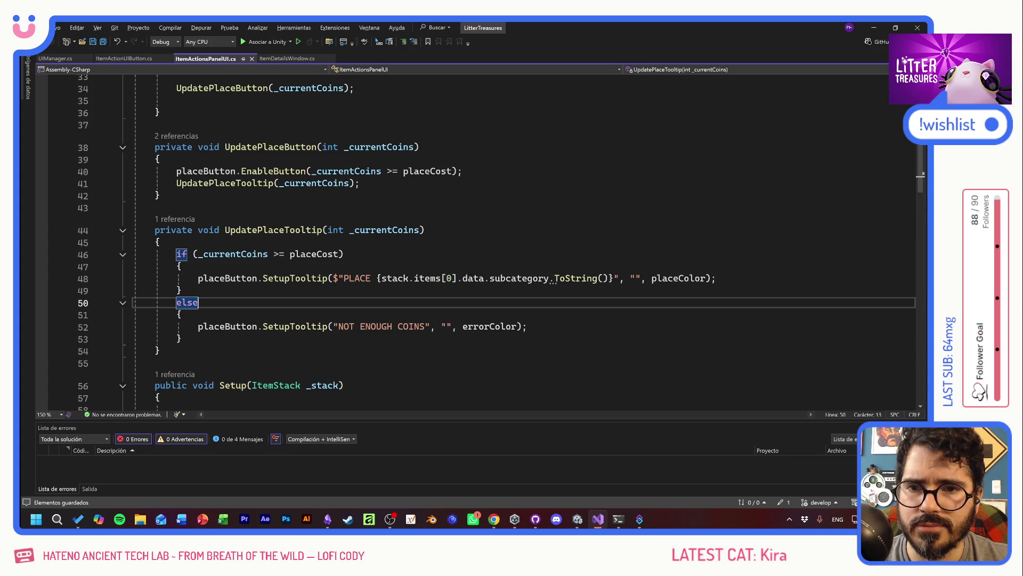
Close UIManager.cs and the remaining open code files
click(124, 59)
click(76, 59)
click(91, 59)
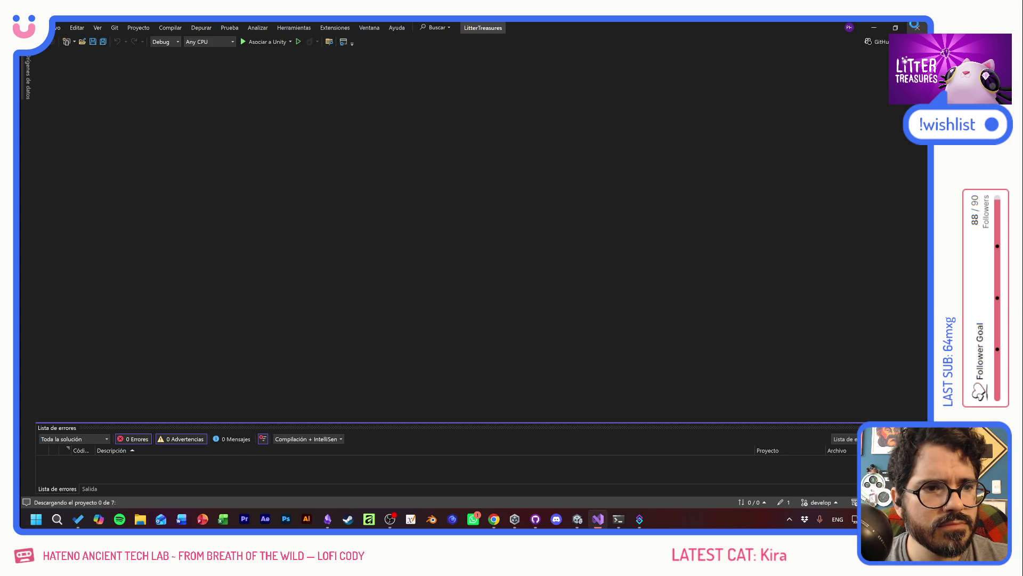
click(874, 28)
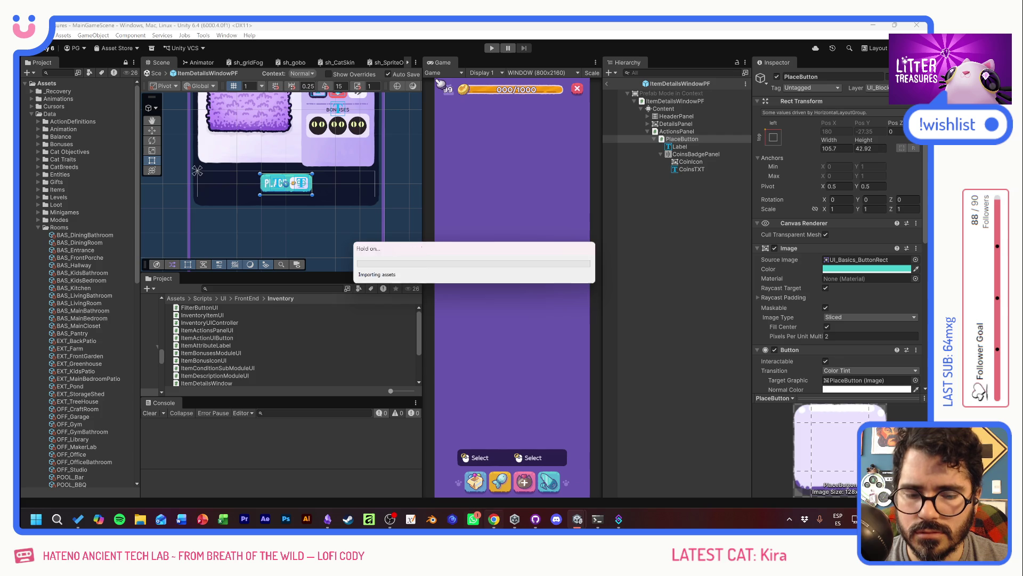
Launch Excel from the taskbar and start a blank workbook
click(226, 524)
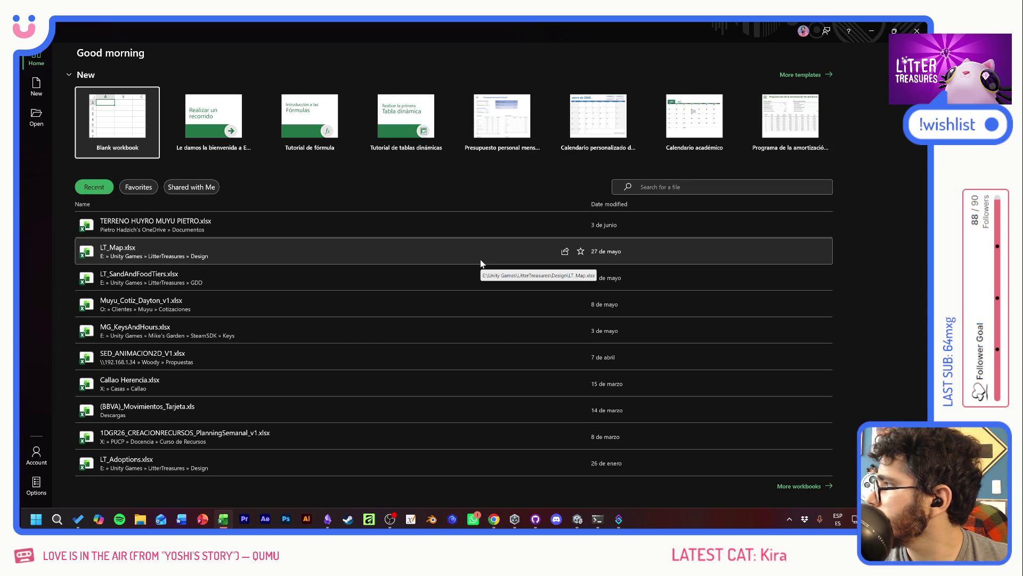
click(151, 147)
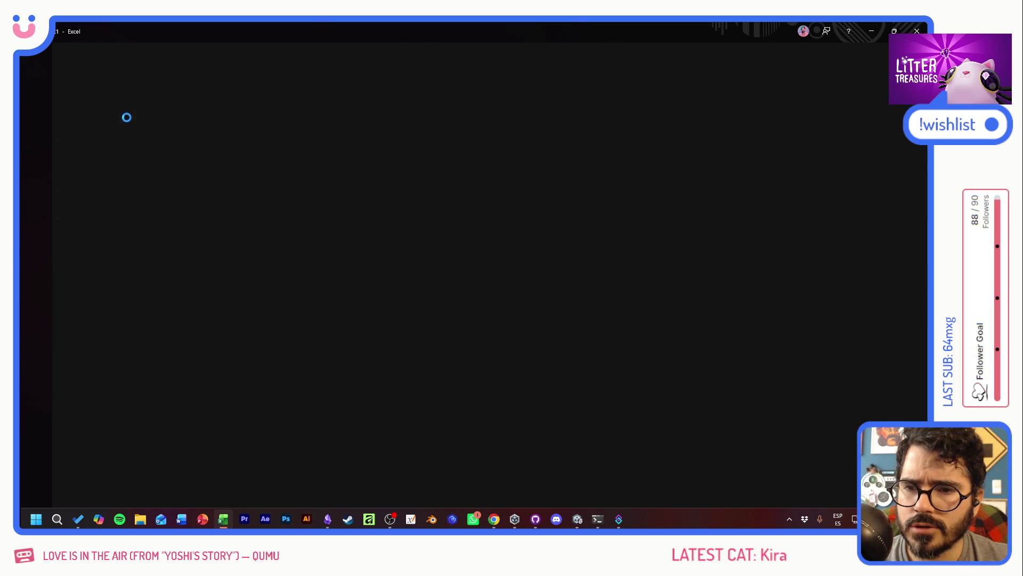
Enter the heading RARITY in cell B4
click(160, 214)
click(95, 171)
ctrl+scroll(126, 213, up, 3)
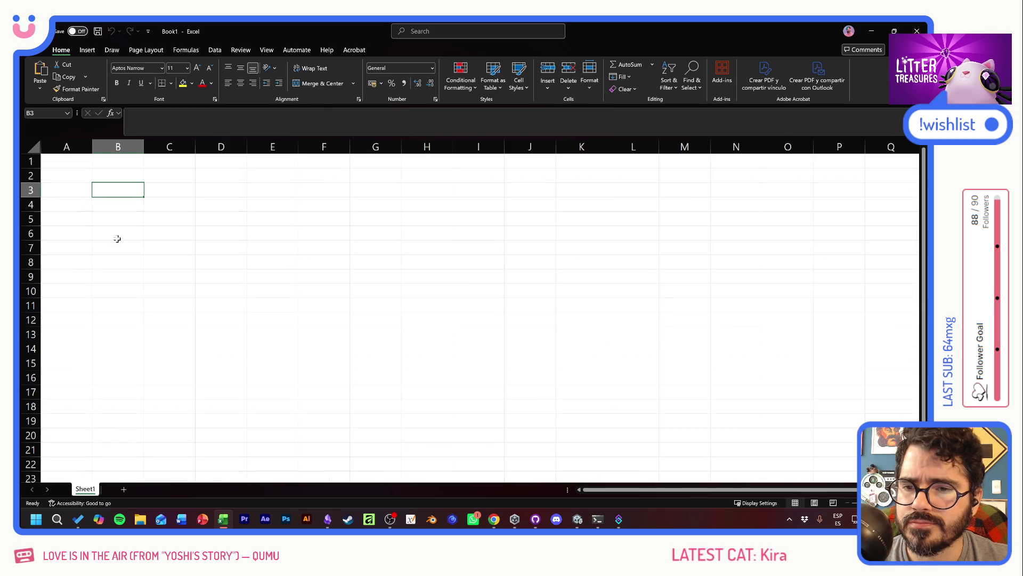
click(236, 309)
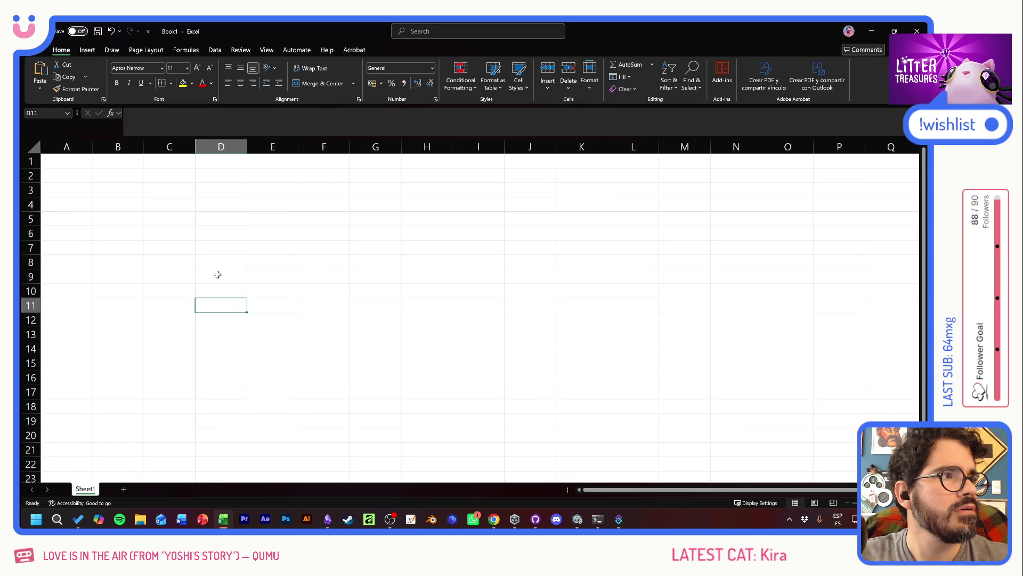
click(188, 247)
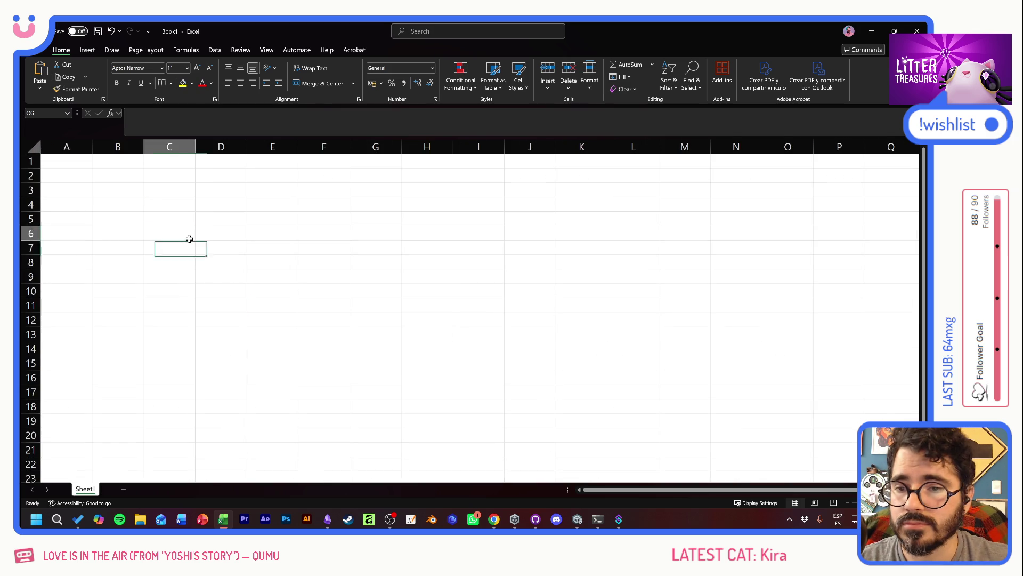
click(120, 207)
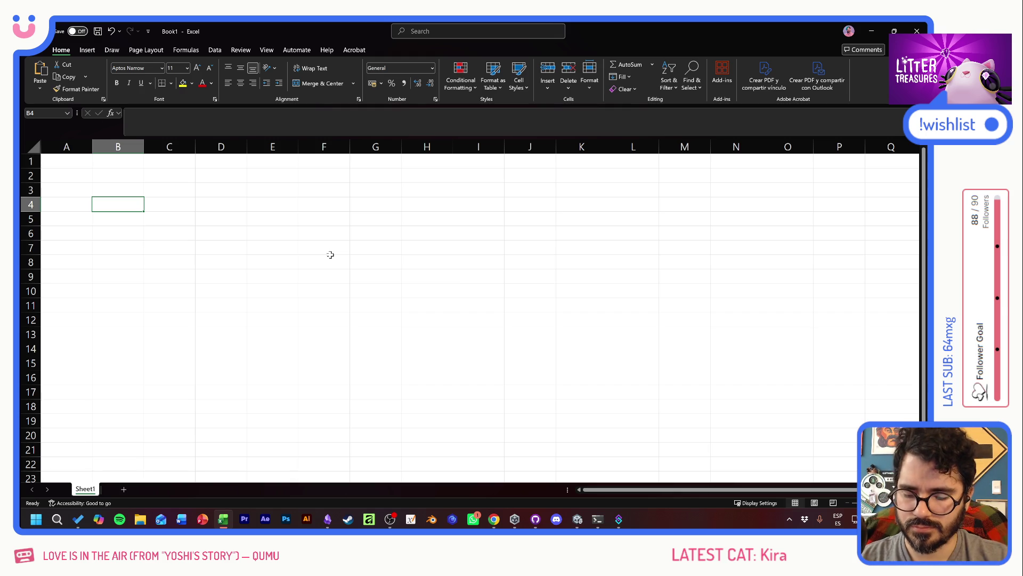
text(rar)
key(BackSpace)
key(BackSpace)
text(RARITY)
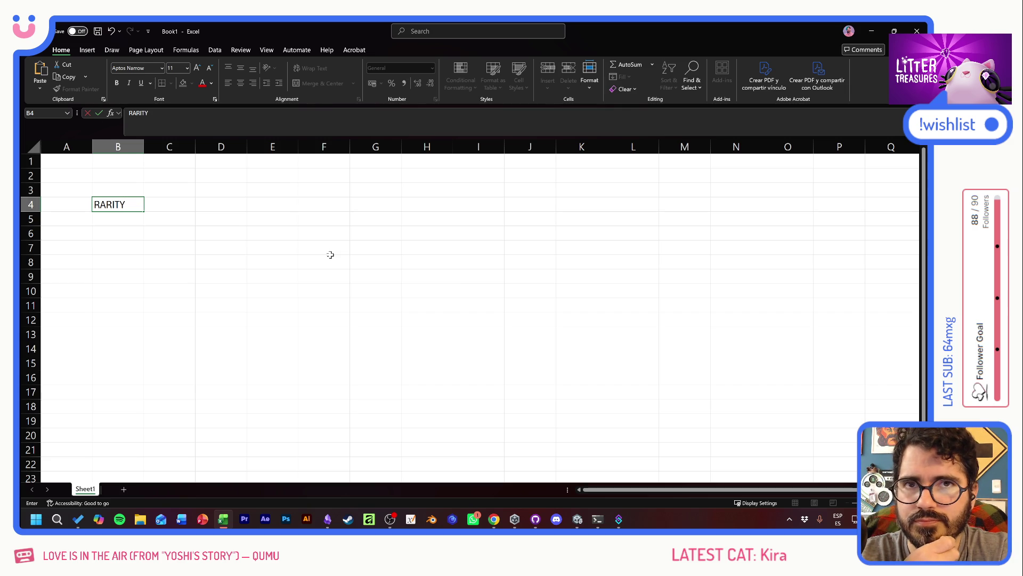
key(Return)
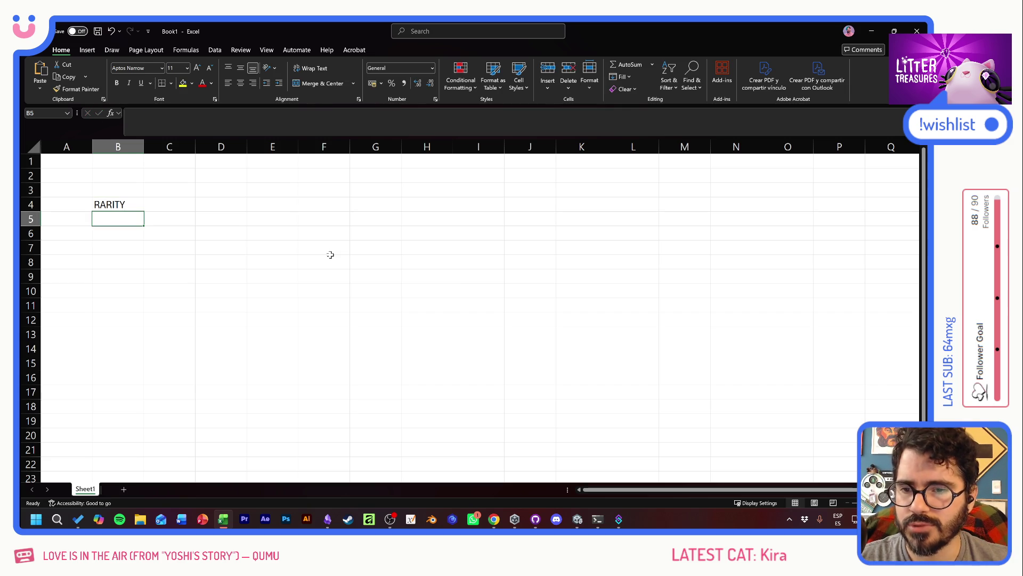
List the rarity values 1 to 5 in B5:B9 beneath the heading
text(1 2 3 4 5)
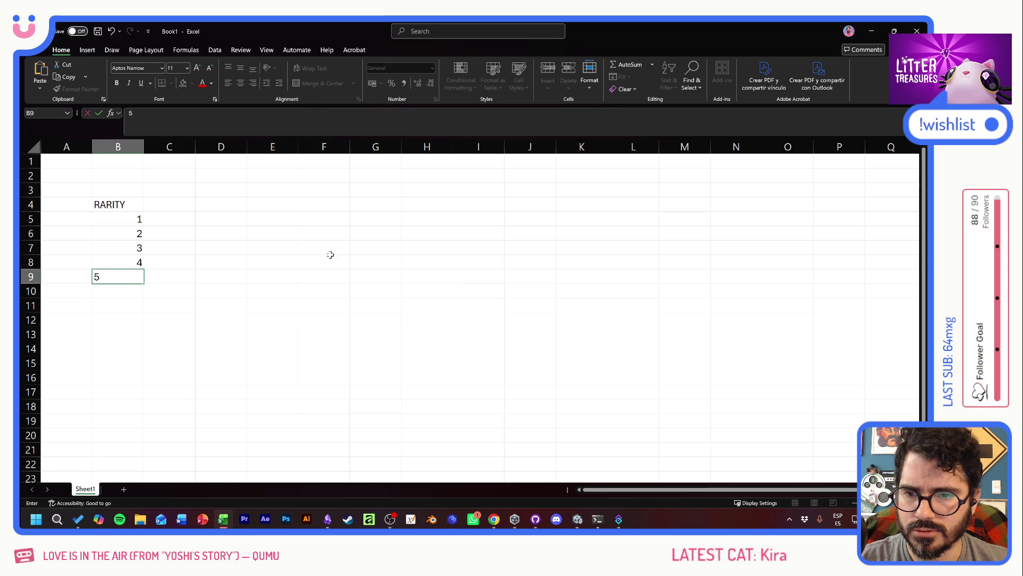
key(Return)
key(Up)
key(Up)
key(Up)
key(Up)
key(Up)
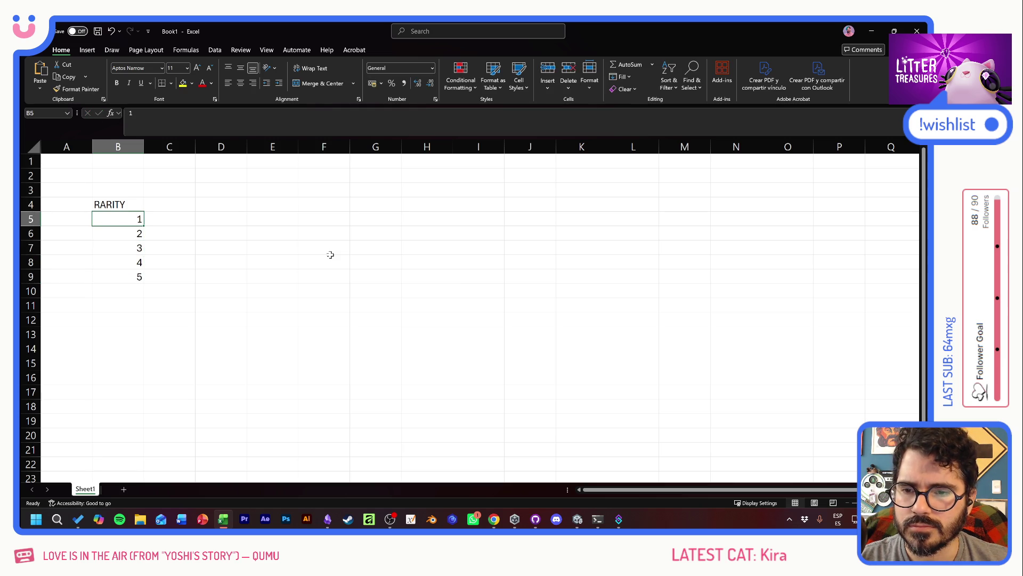
key(Up)
key(Right)
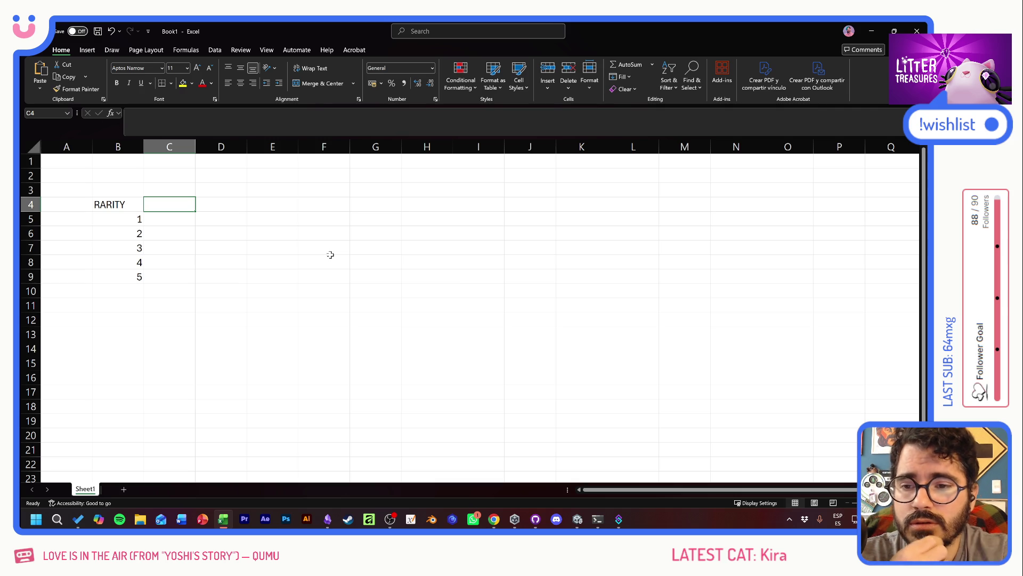
key(Up)
key(Left)
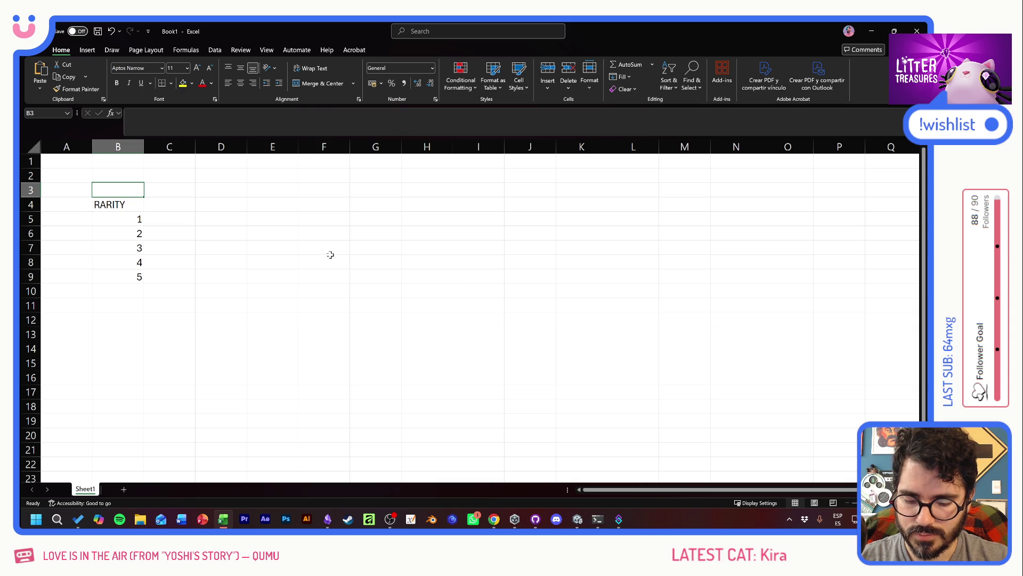
Label the category cells NON SUPPLIES and PLACEABLES, then widen column B to fit
text(NON)
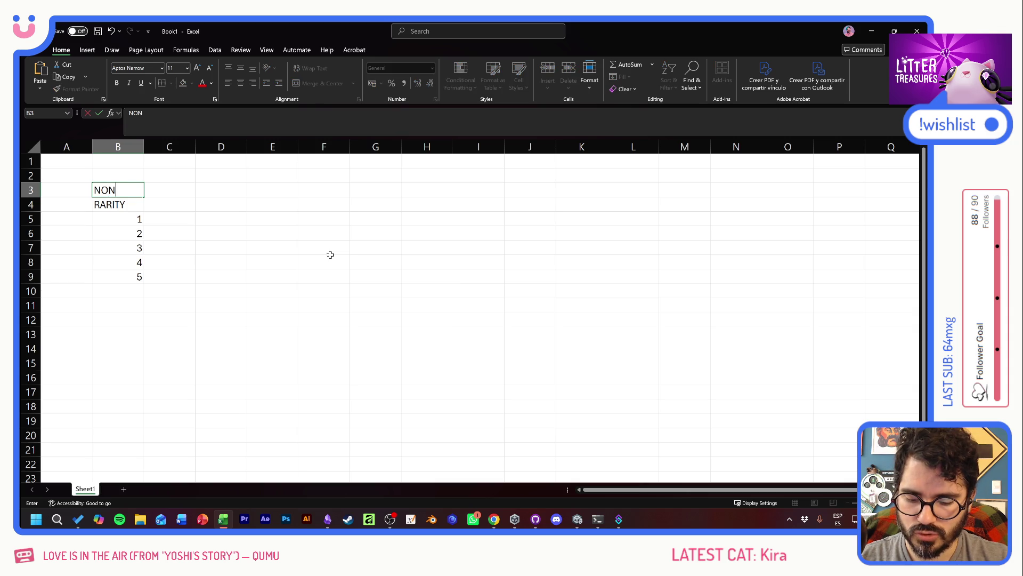
text( SUPPLIES)
key(Tab)
key(shift+Tab)
text(PLACEABLES)
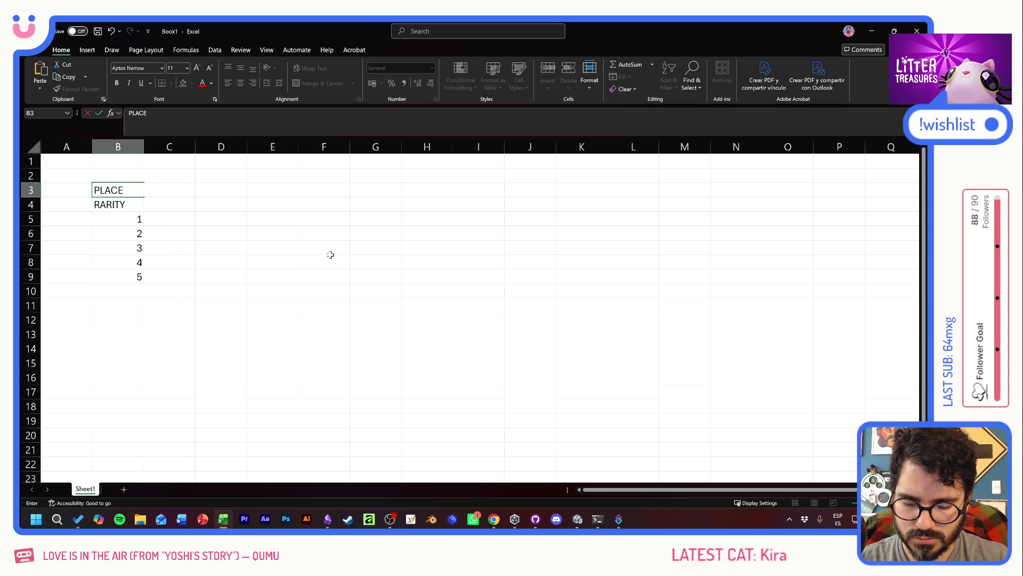
key(Tab)
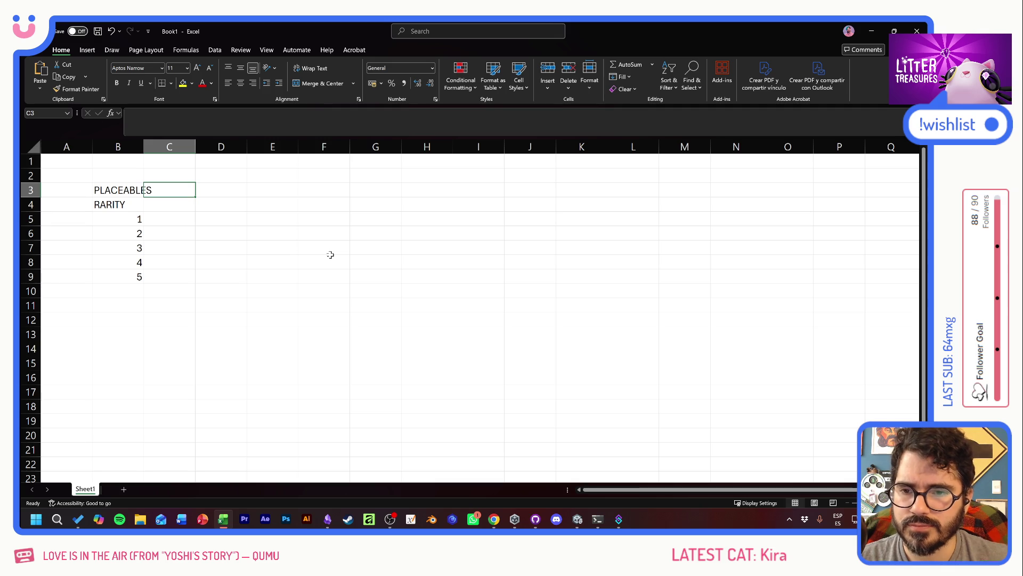
double_click(144, 147)
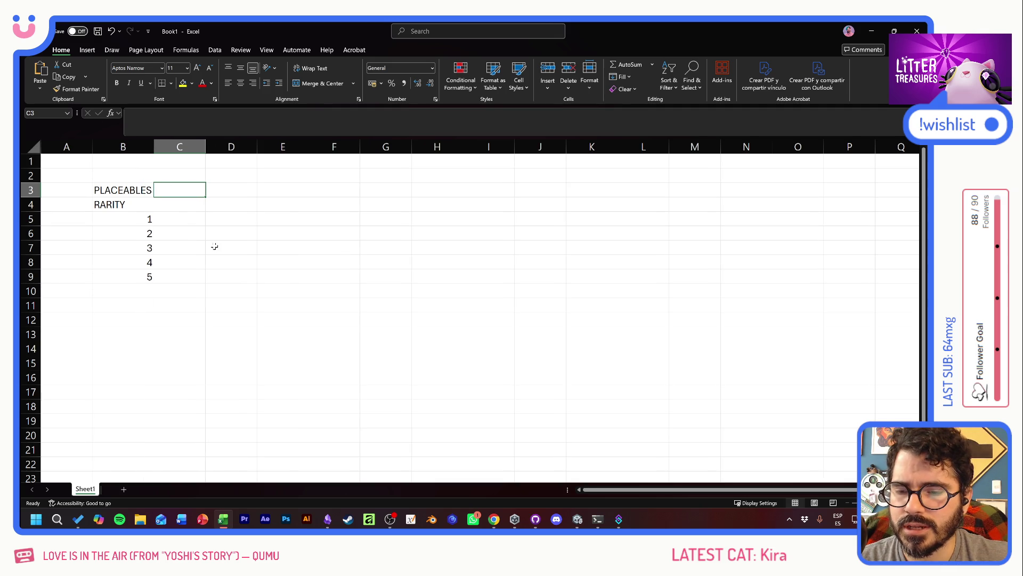
Review the rarity values 1–5 and label cell C3 SUPPLIES
click(214, 246)
drag(150, 222, 146, 273)
click(201, 274)
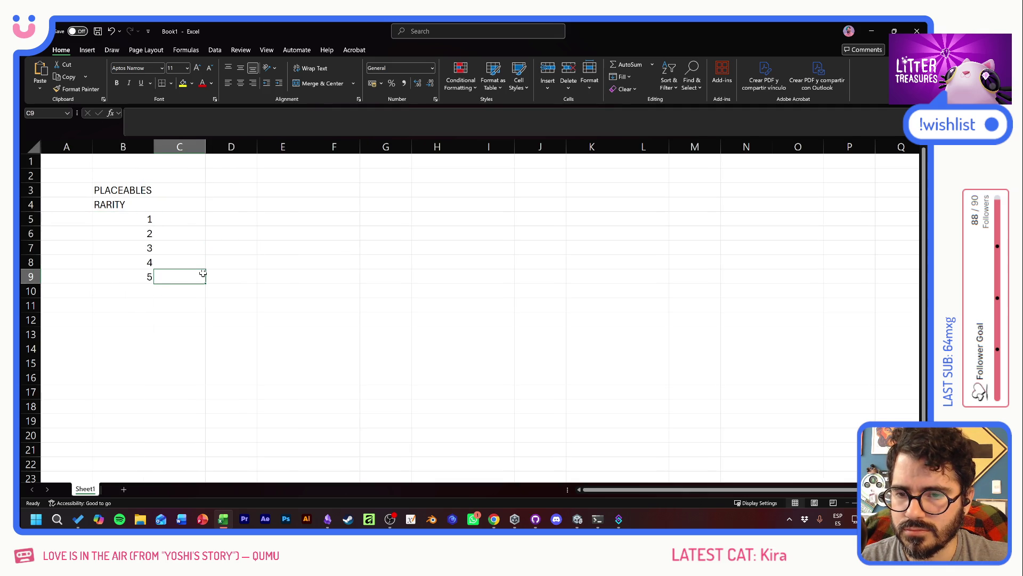
click(190, 238)
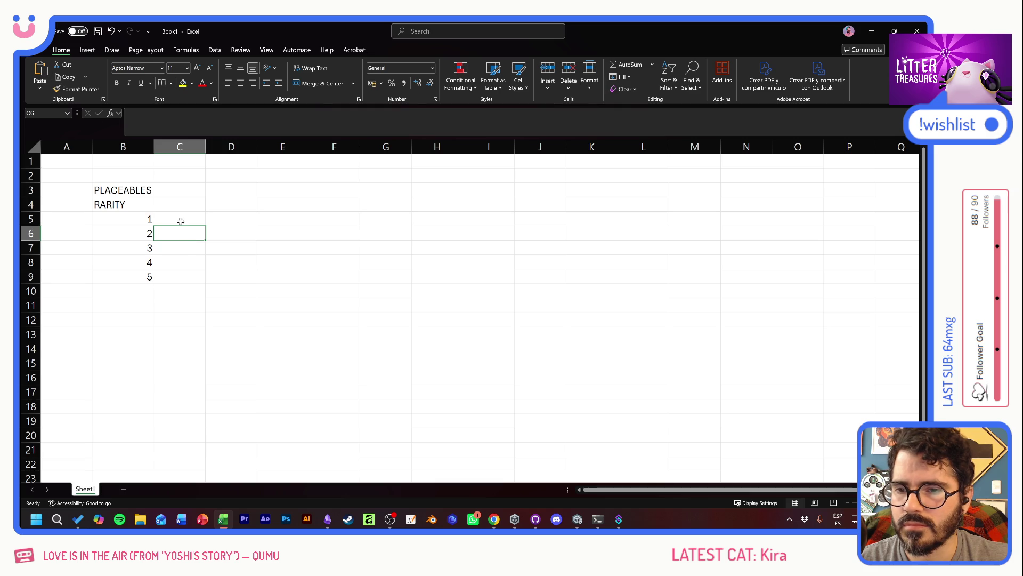
click(175, 179)
click(179, 188)
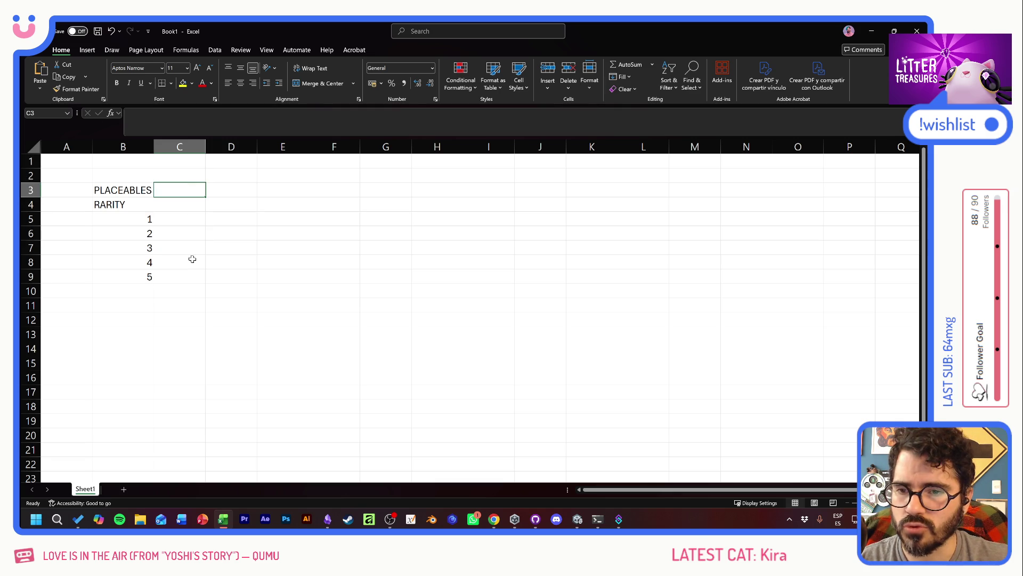
text(SUP)
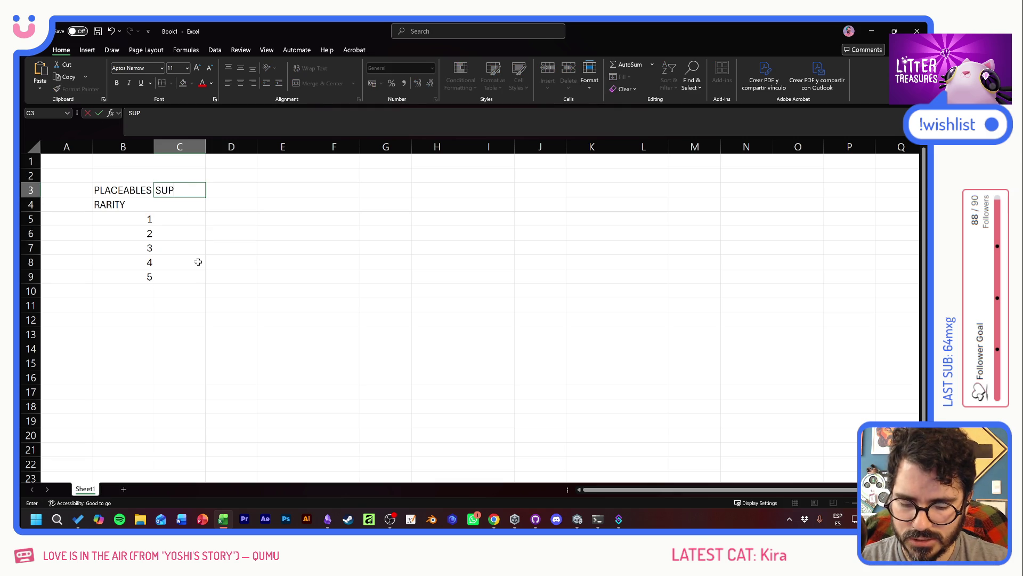
text(PLIES)
key(Return)
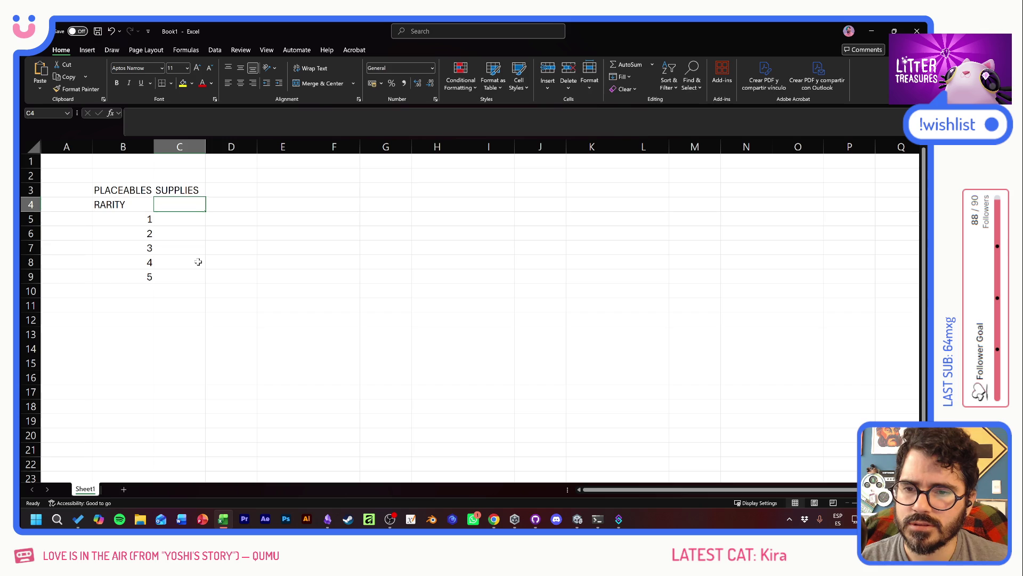
Add a QUALITY heading with quality value 0, then return to the Unity editor
text(QUALTI)
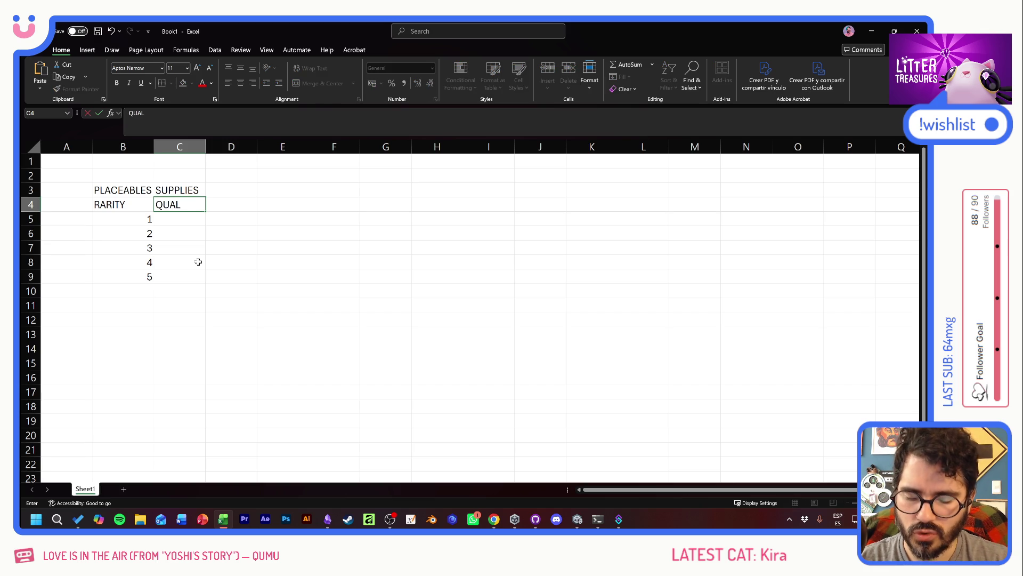
key(BackSpace)
key(BackSpace)
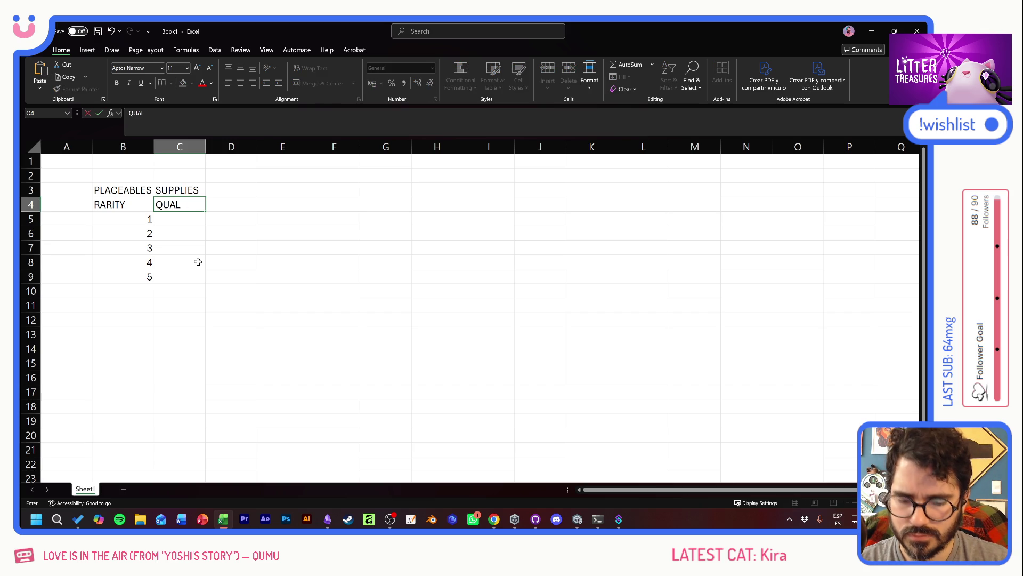
text(ITY)
key(Return)
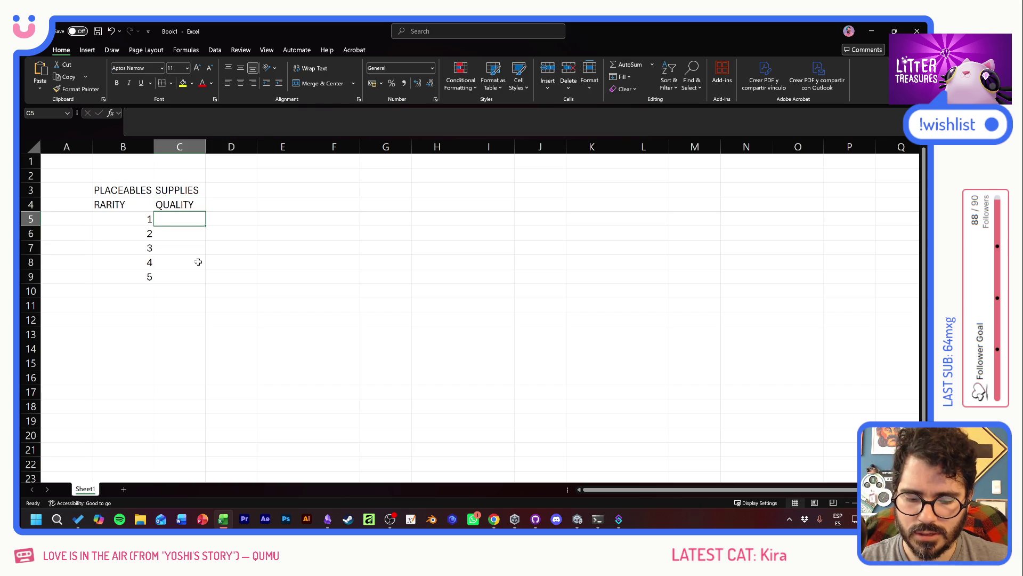
text(0)
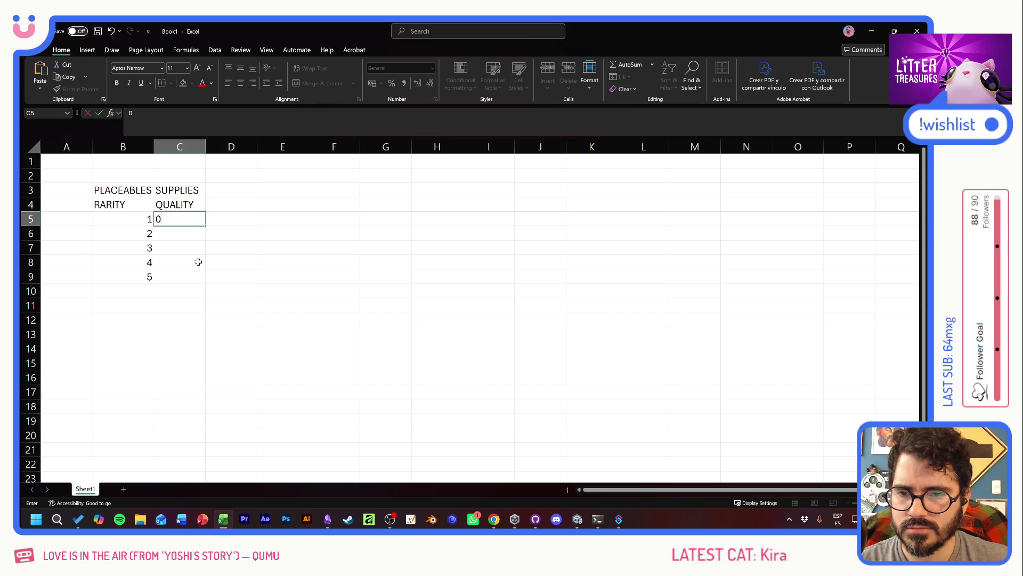
key(Return)
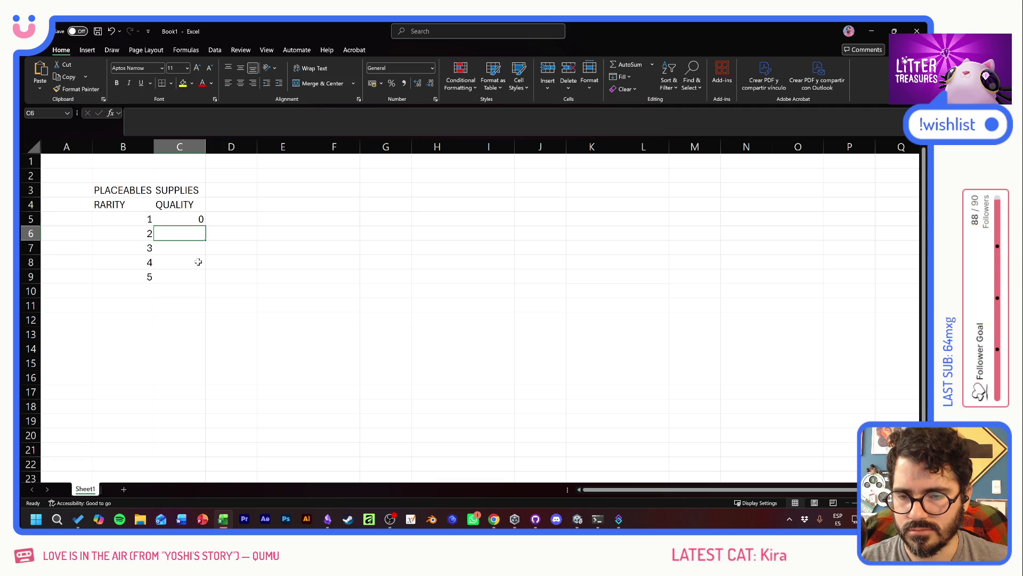
key(Up)
key(Down)
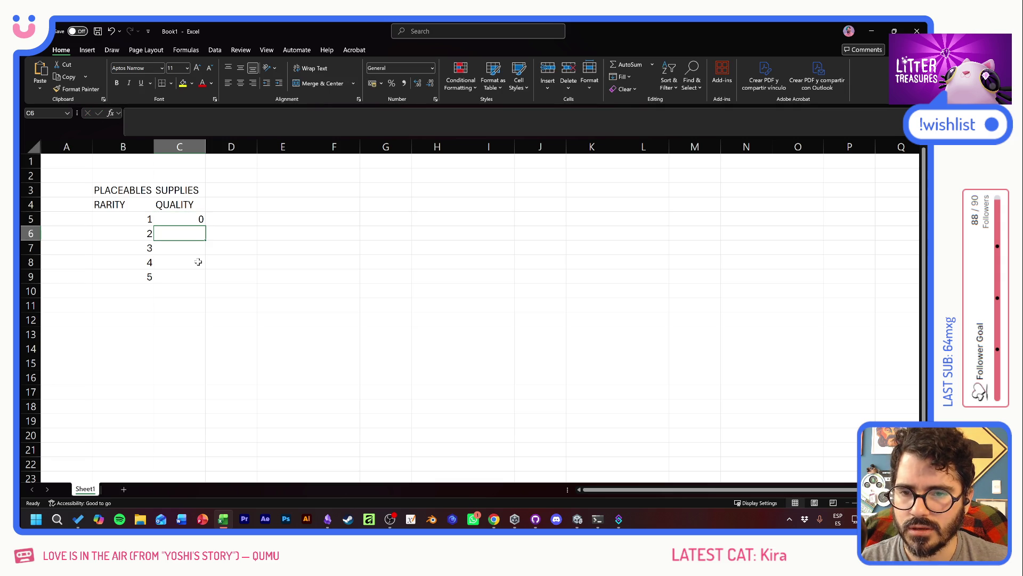
key(alt+Tab)
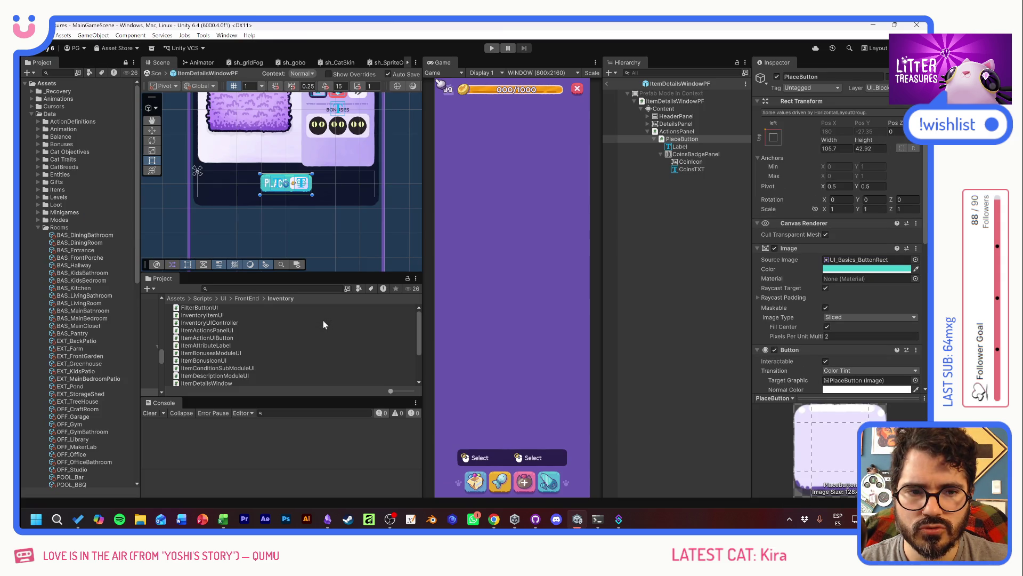
Exit prefab mode and expand the SERVICES group, collapsing SafeZone and GameCanvas
click(606, 84)
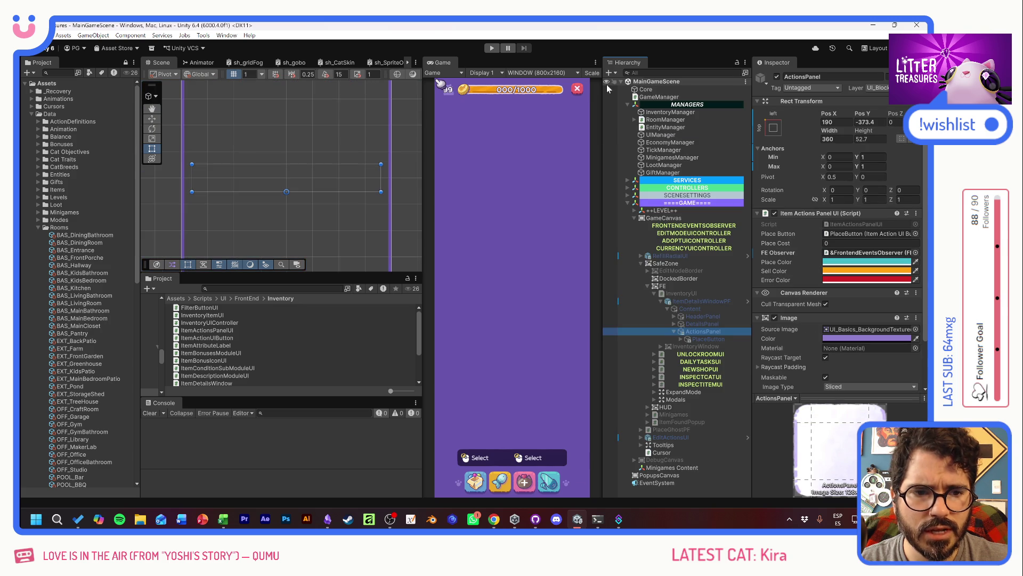
click(639, 263)
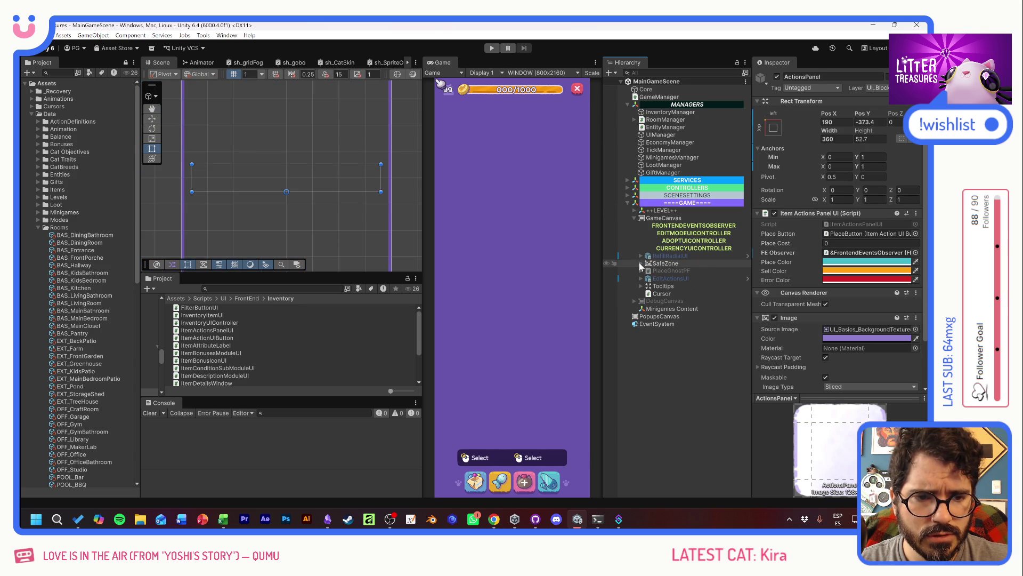
click(634, 219)
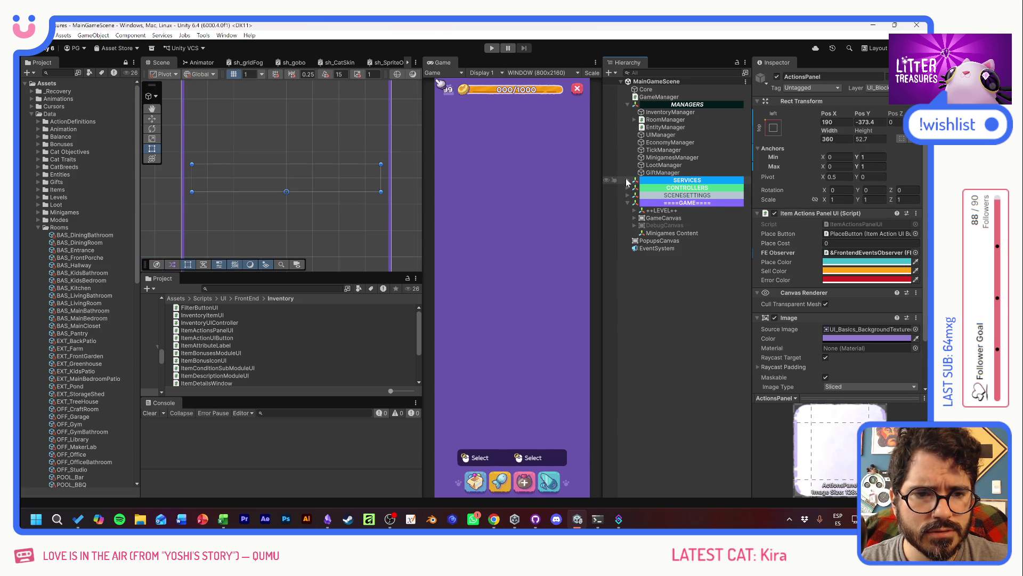
click(628, 180)
Inspect BalanceService, EconomyManager and ShopService, then open the ShopService script in Visual Studio
click(669, 264)
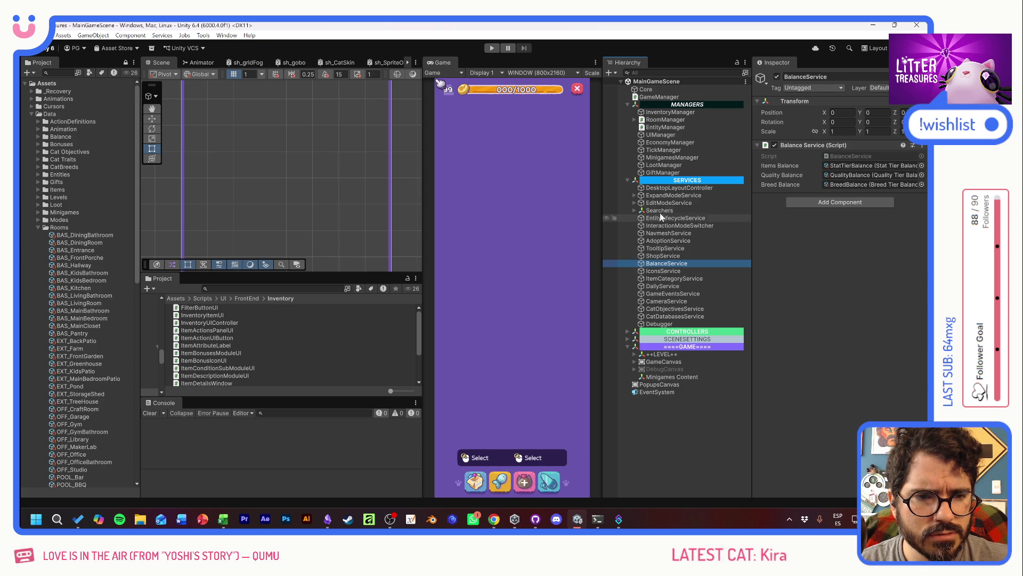
click(667, 143)
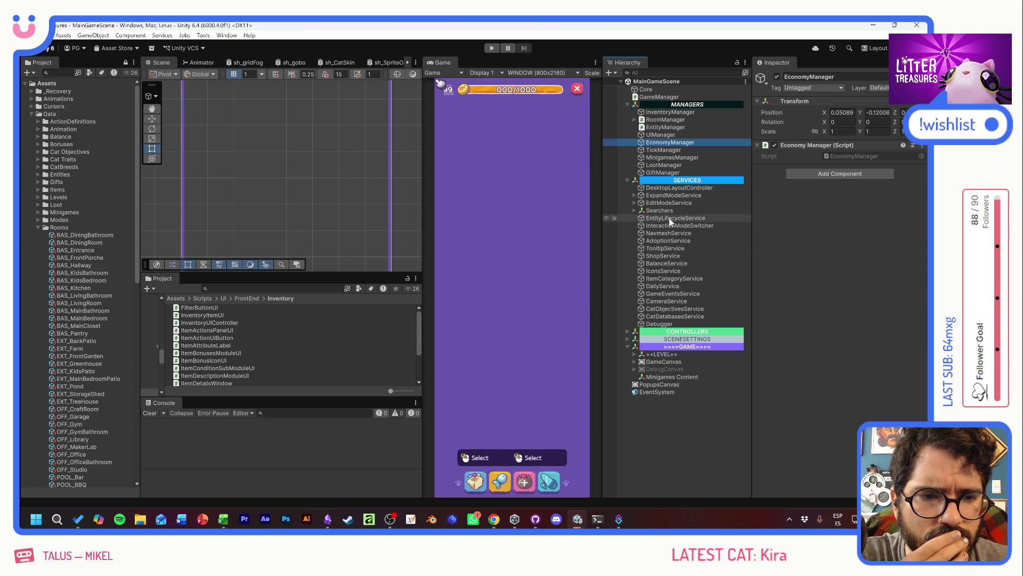
click(666, 256)
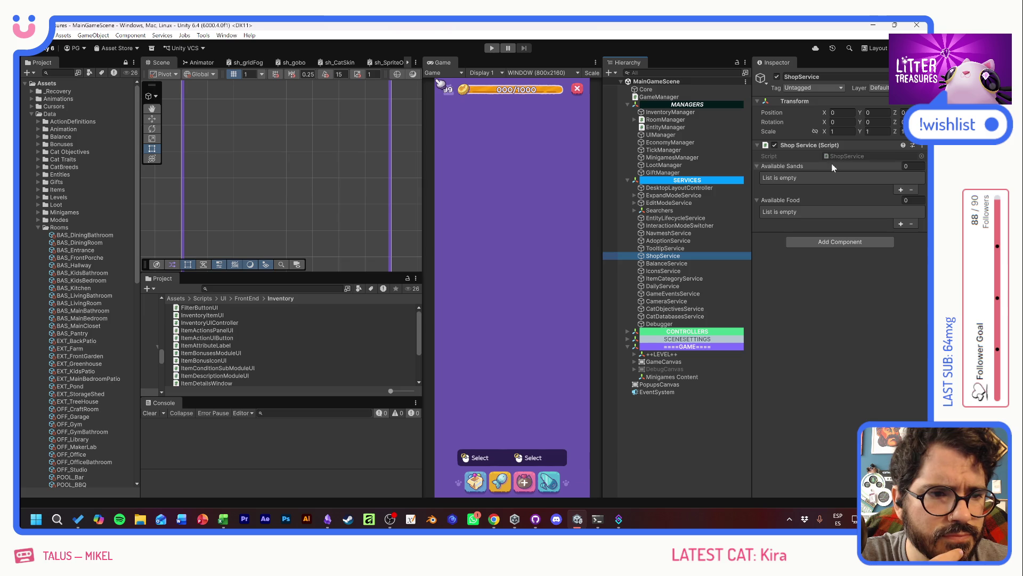
double_click(846, 157)
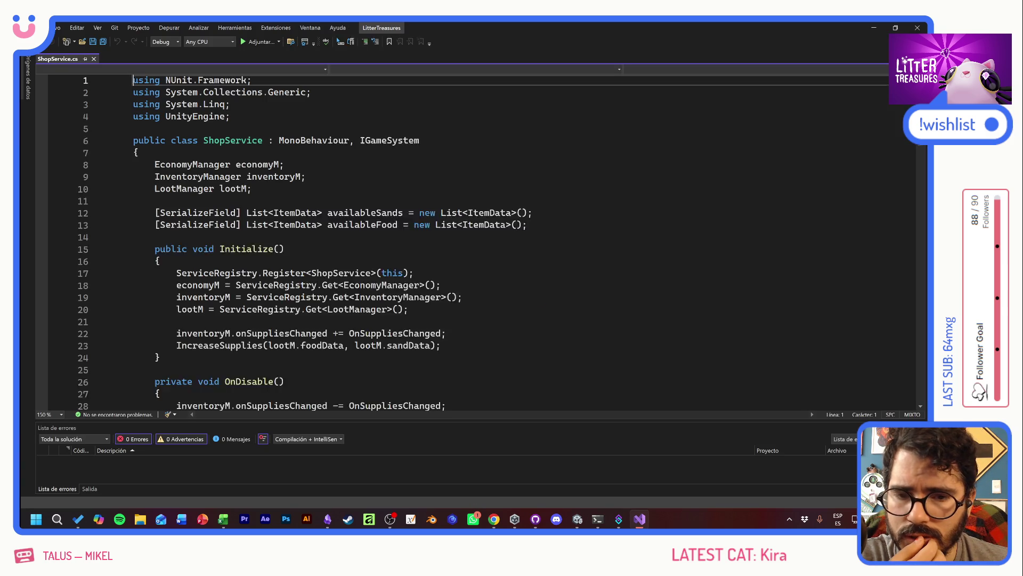
Normalise ShopService.cs line endings to Unix (LF)
click(459, 277)
click(496, 302)
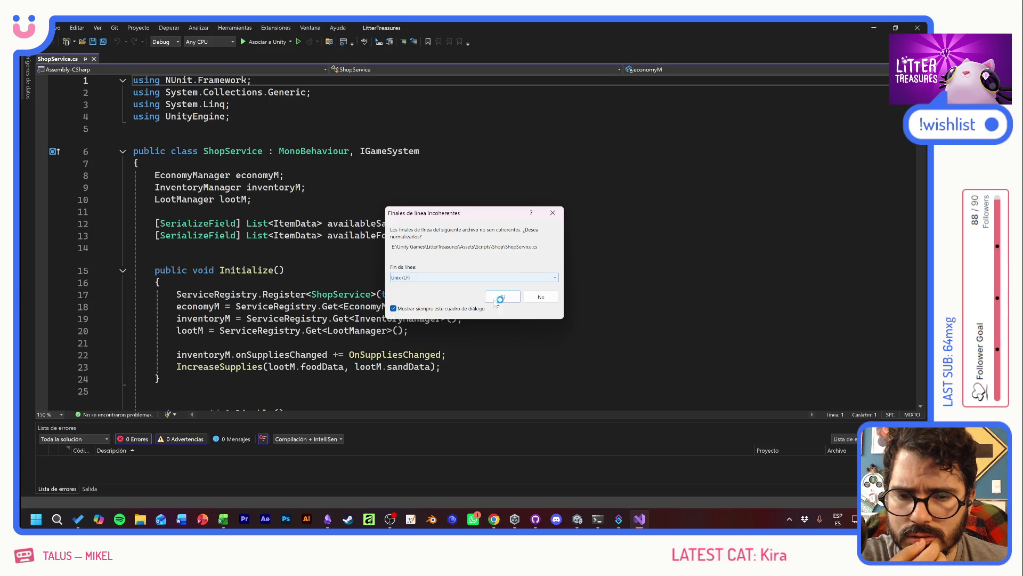
scroll(480, 240, down, 9)
scroll(480, 240, down, 3)
scroll(480, 240, up, 2)
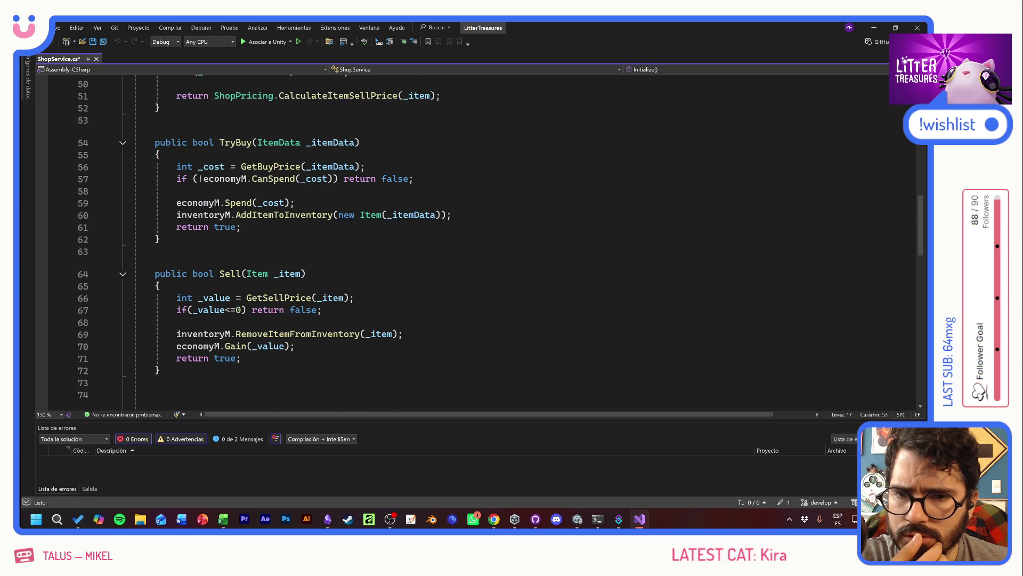
Follow TryBuy's GetBuyPrice call through CalculateConsumableBuyPrice into ShopPricing.cs
click(176, 191)
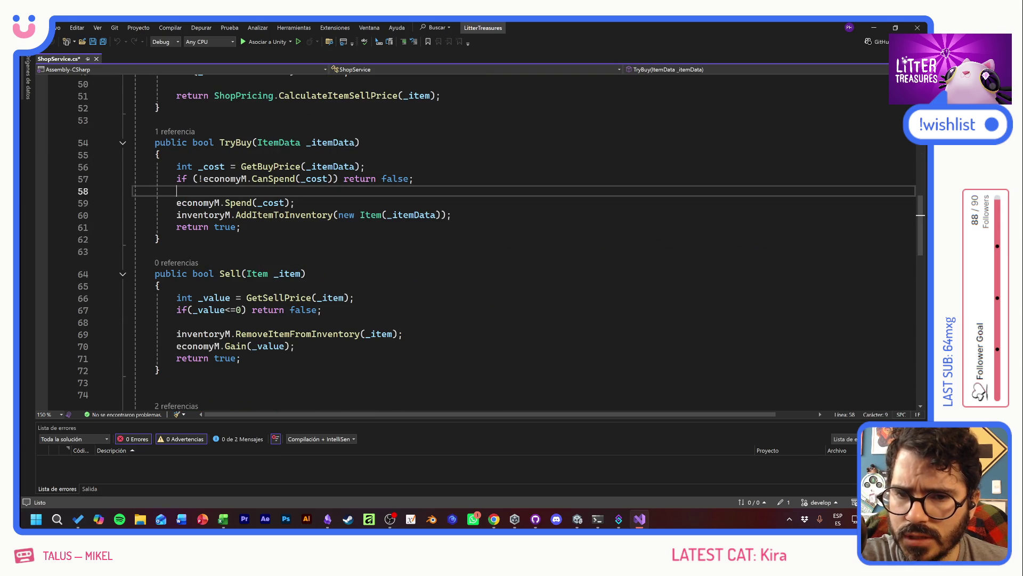
ctrl+click(270, 170)
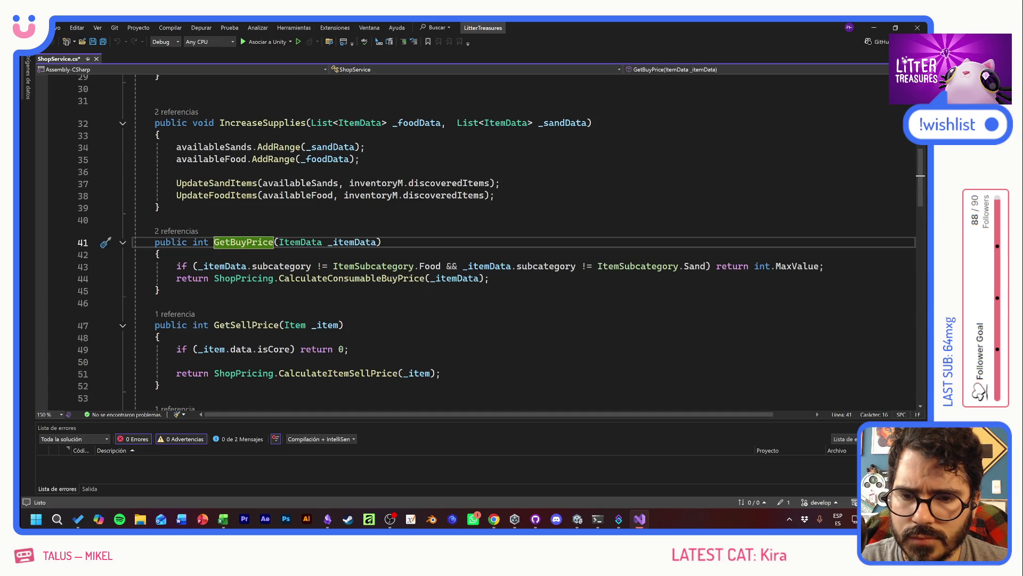
click(240, 290)
click(360, 278)
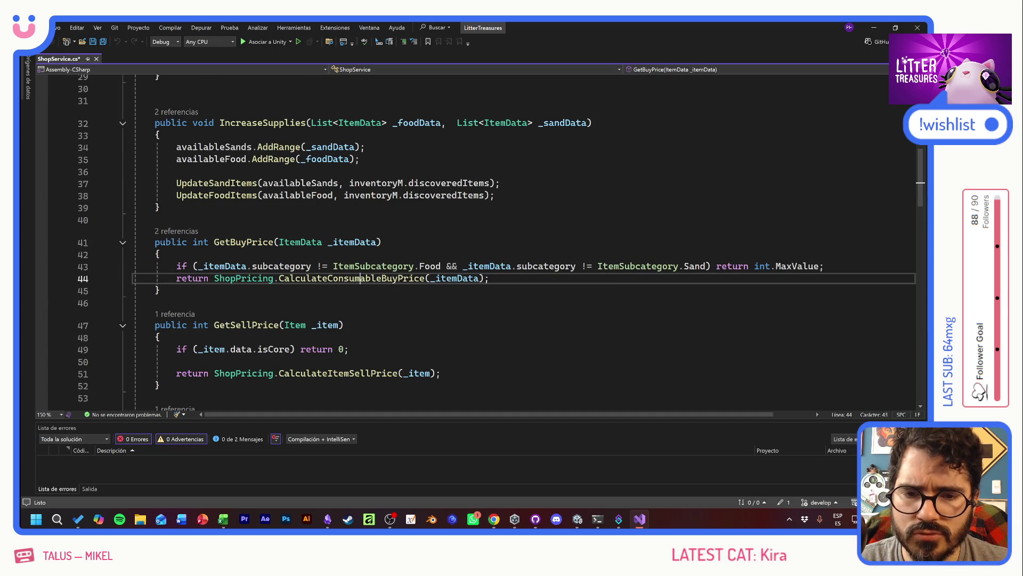
ctrl+click(243, 277)
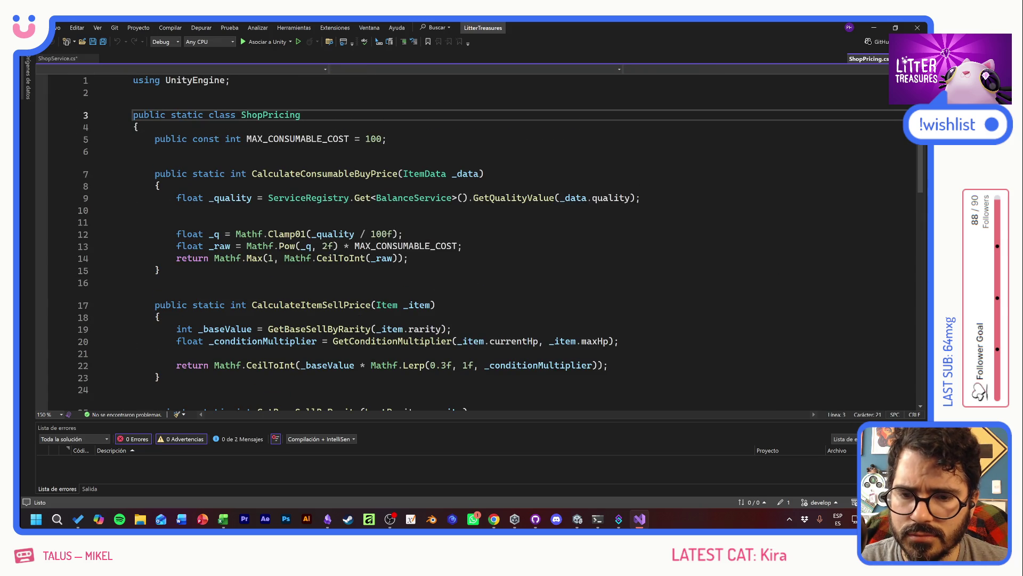
click(243, 282)
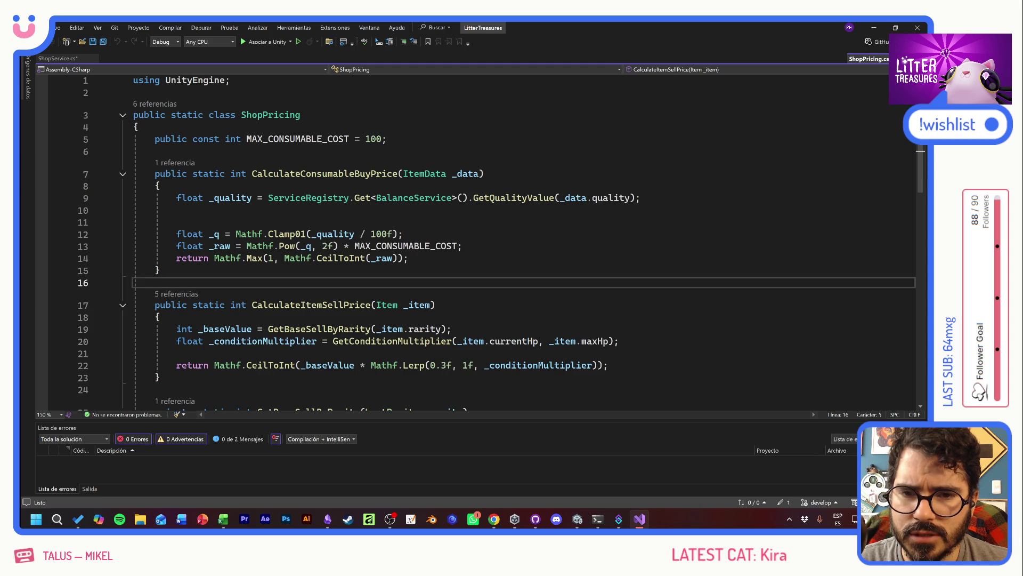
click(408, 257)
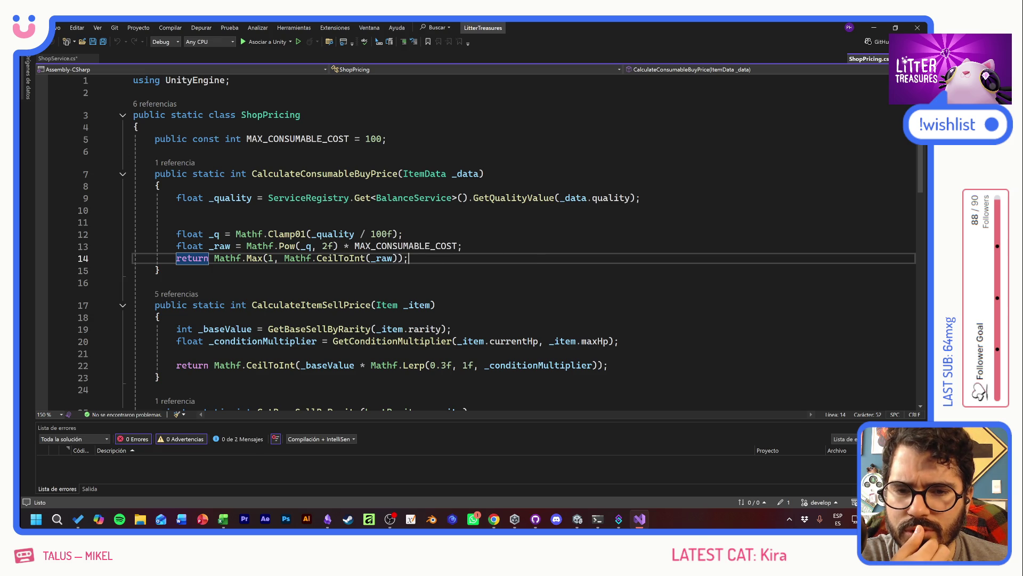
click(463, 245)
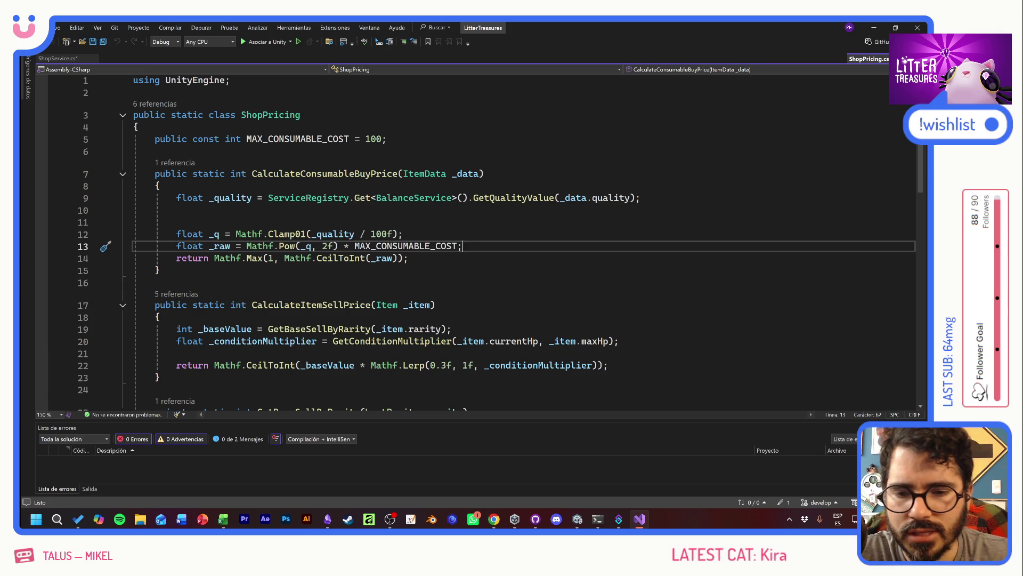
scroll(501, 242, down, 1)
drag(176, 293, 618, 305)
click(608, 328)
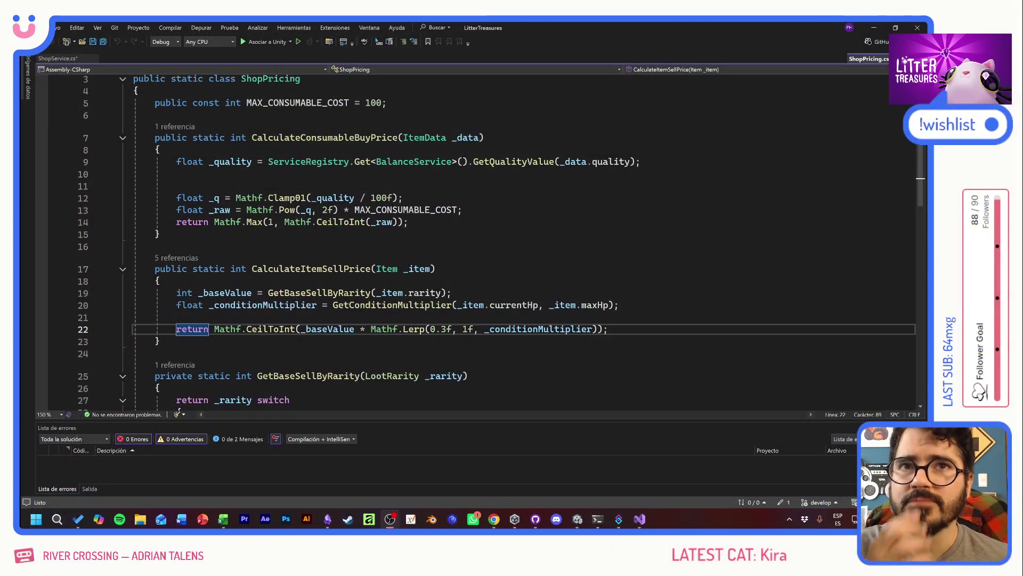
click(155, 246)
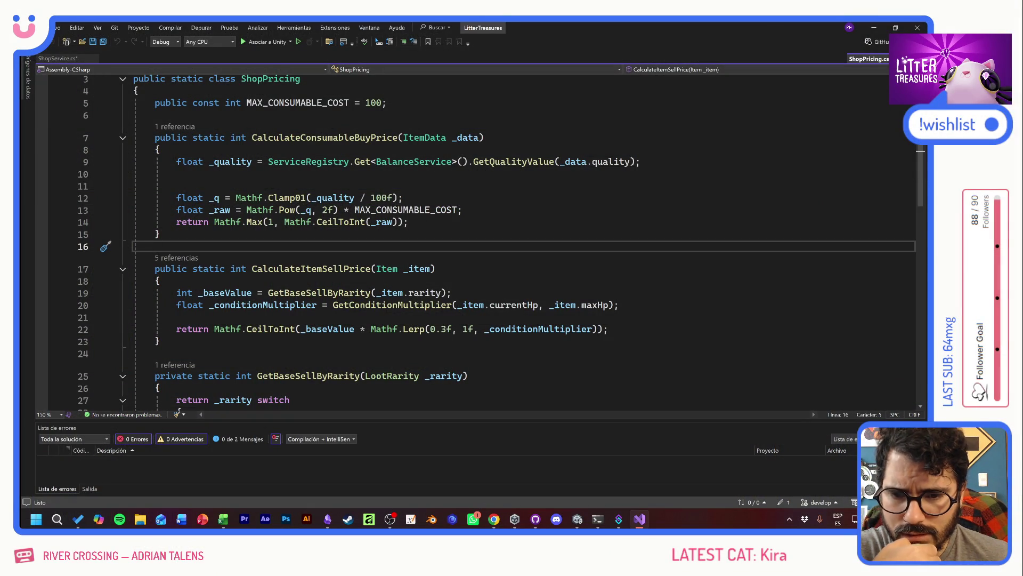
click(160, 281)
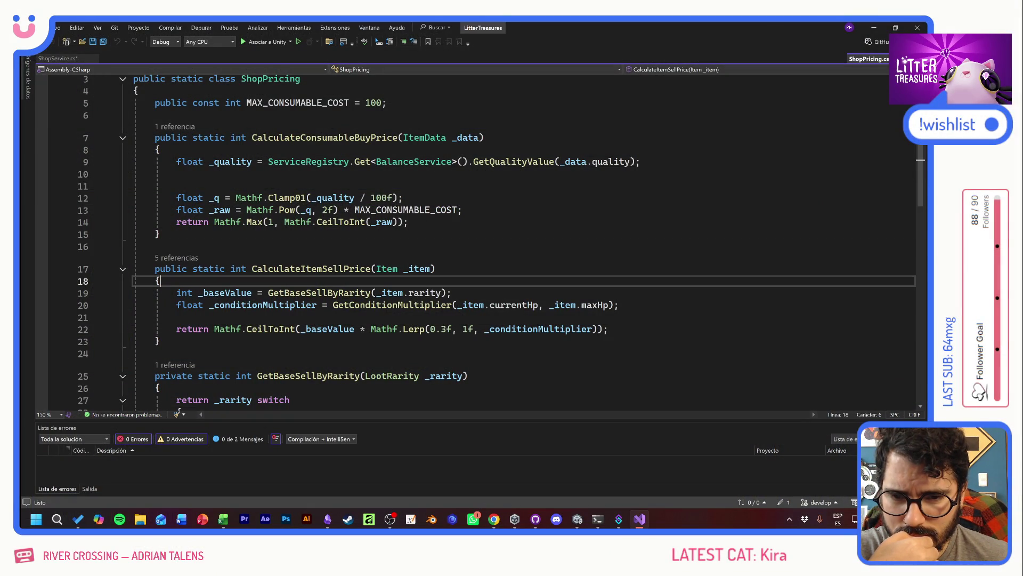
key(shift+Down)
key(shift+Down)
key(shift+Down)
key(shift+End)
key(End)
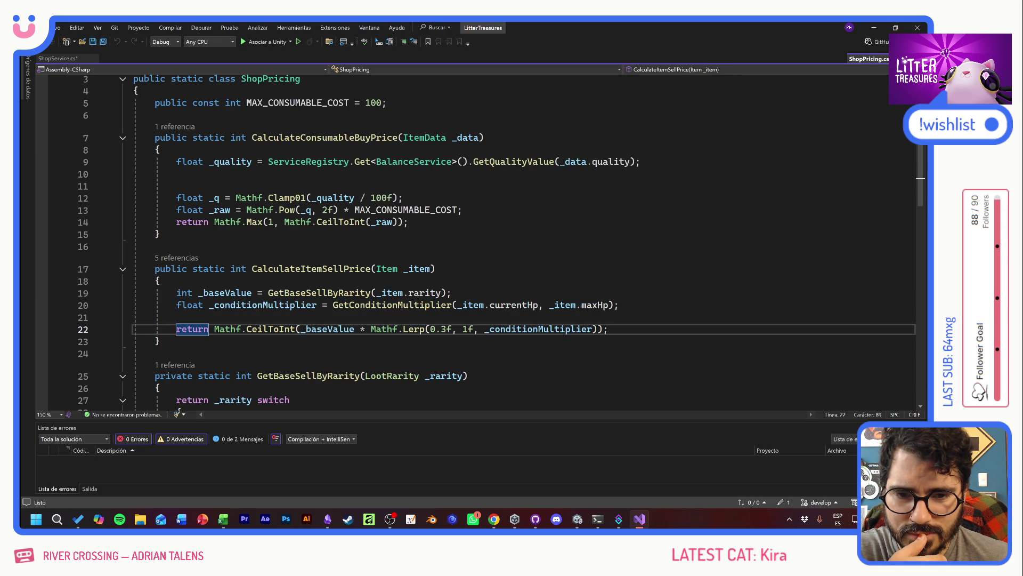
click(160, 341)
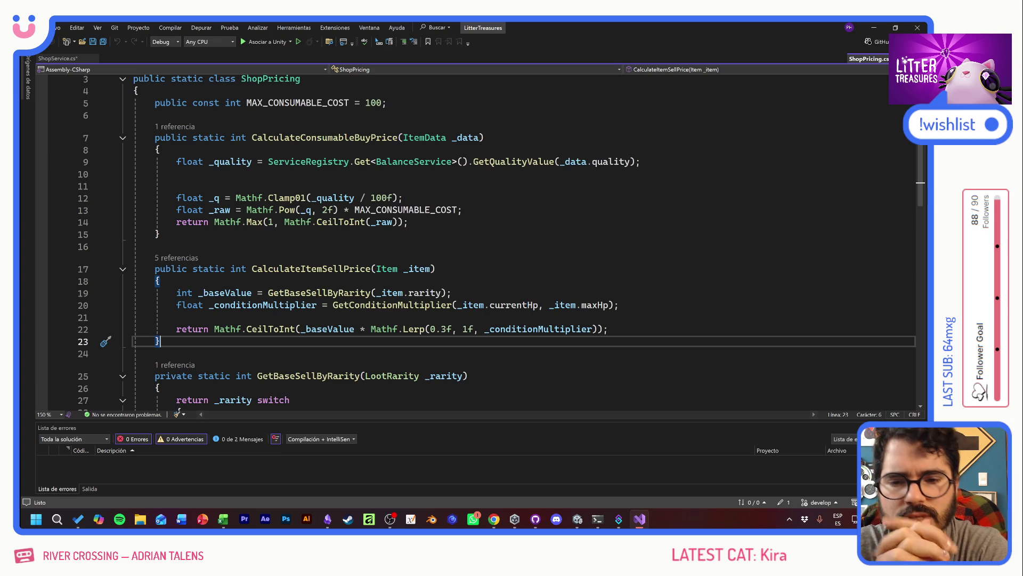
click(319, 292)
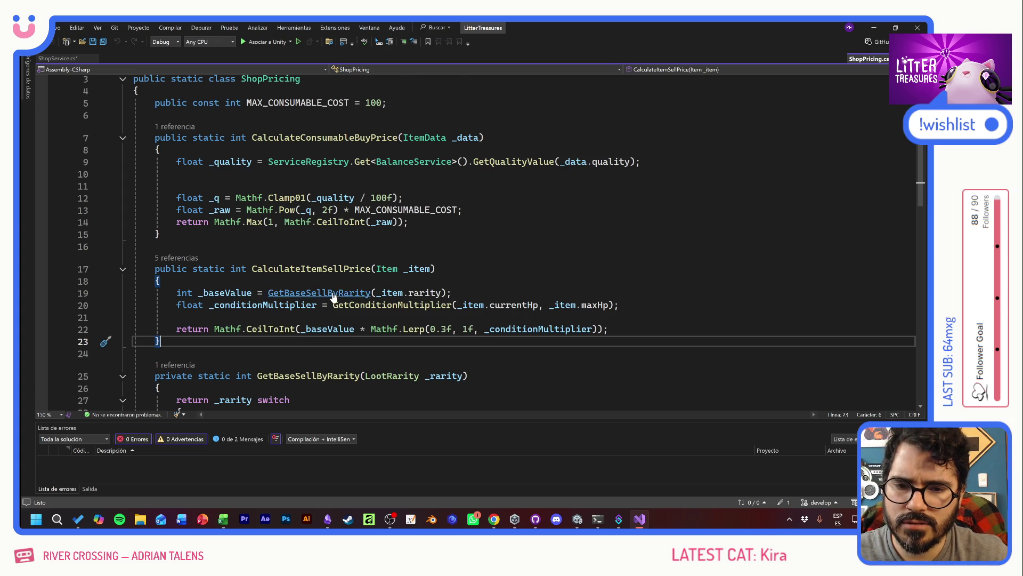
key(F12)
click(322, 290)
drag(291, 266, 337, 339)
click(337, 339)
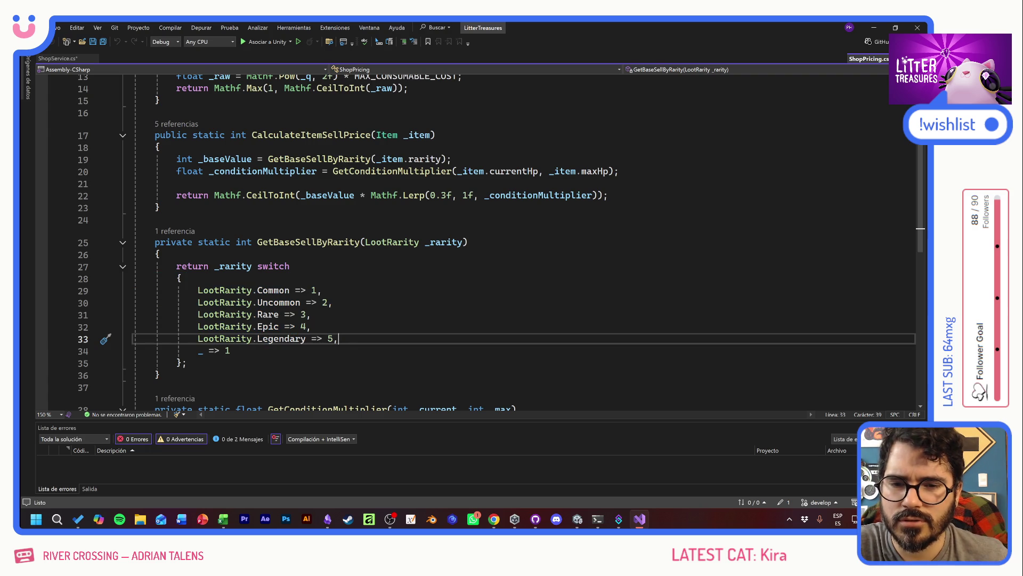
scroll(337, 339, up, 3)
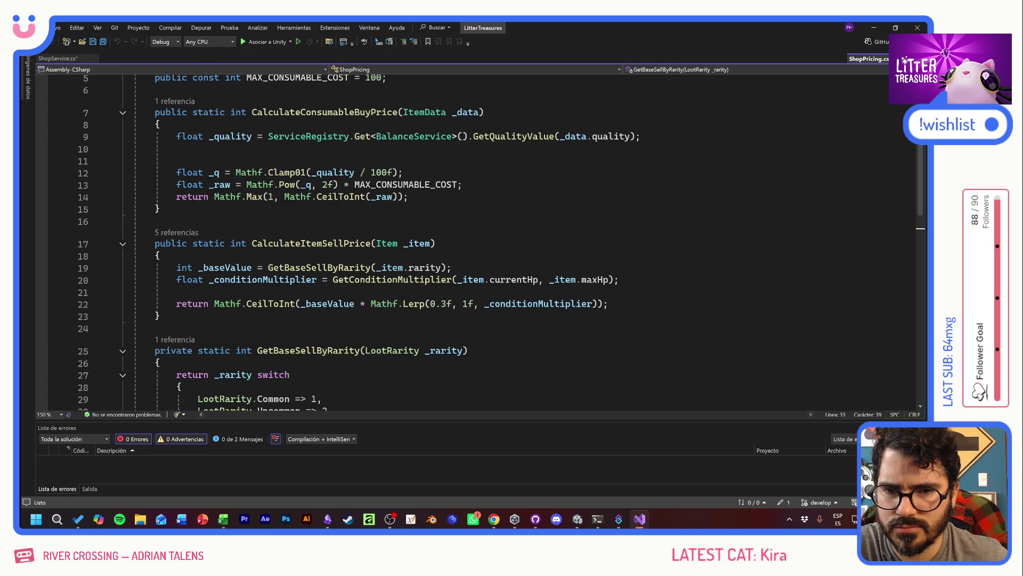
drag(160, 255, 452, 268)
click(452, 268)
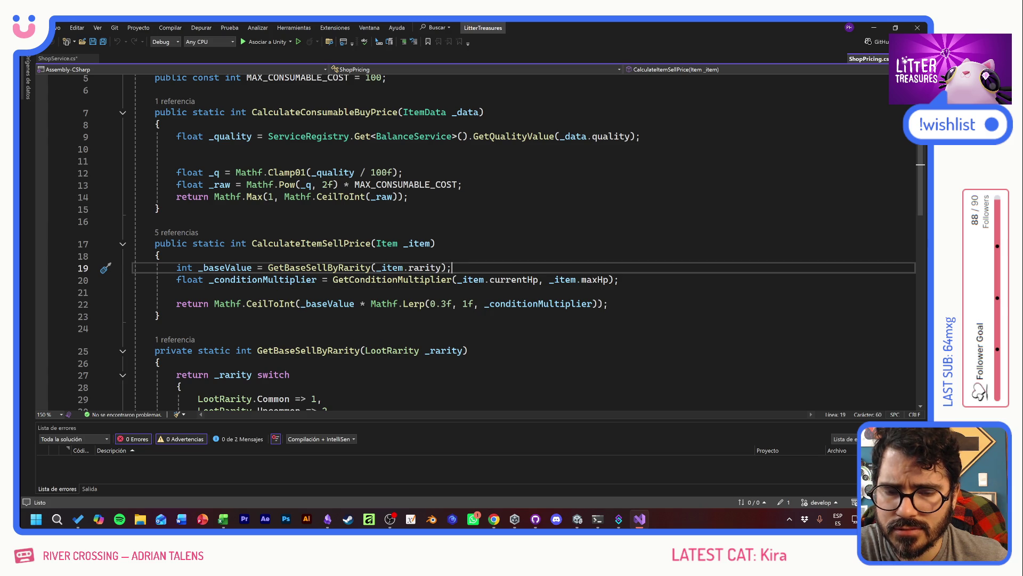
click(177, 292)
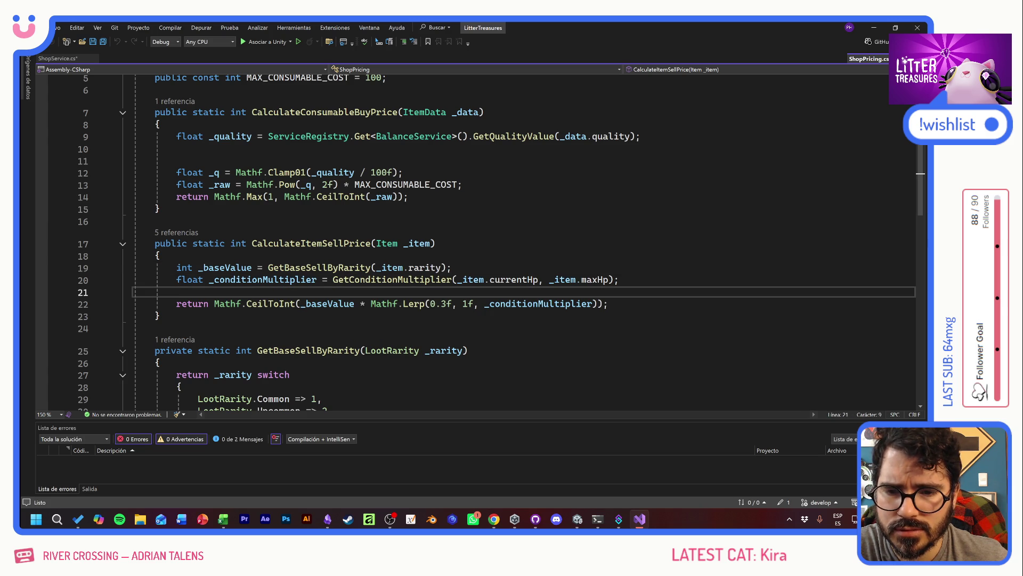
click(251, 268)
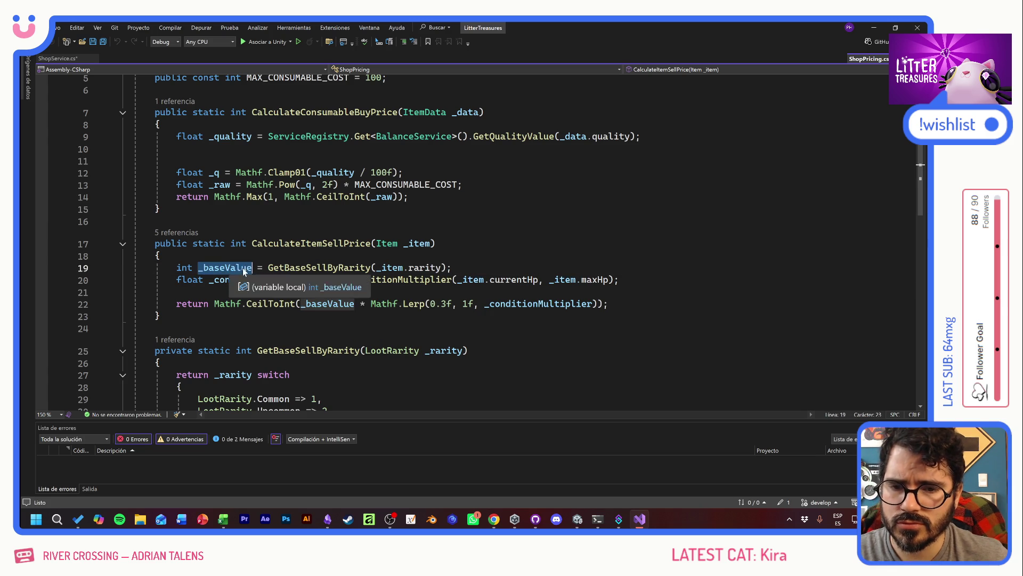
click(197, 304)
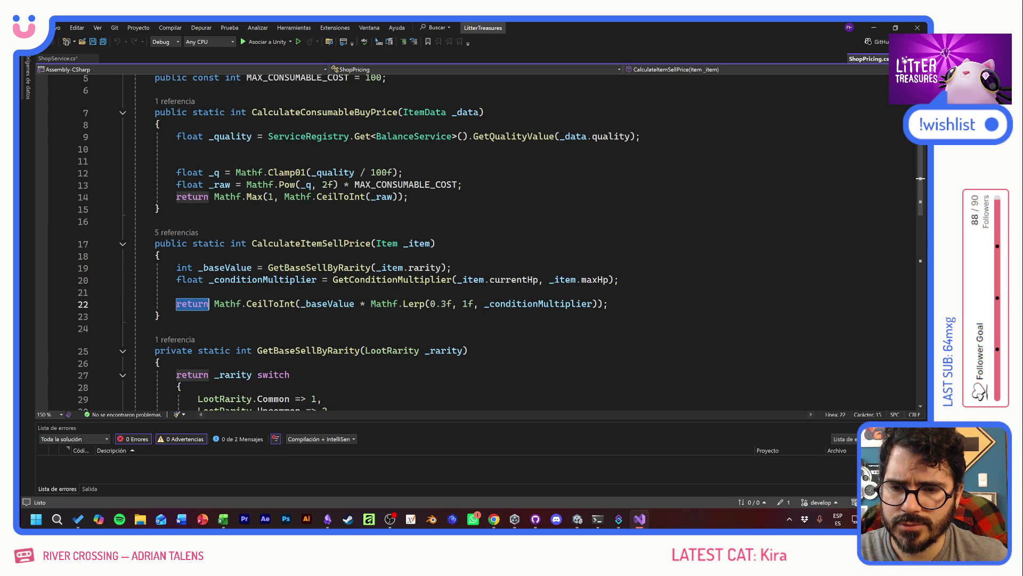
Make line 19 return GetBaseSellByRarity(_item.rarity) directly and delete lines 20–22
click(193, 267)
key(ctrl+shift+Left)
text(ret)
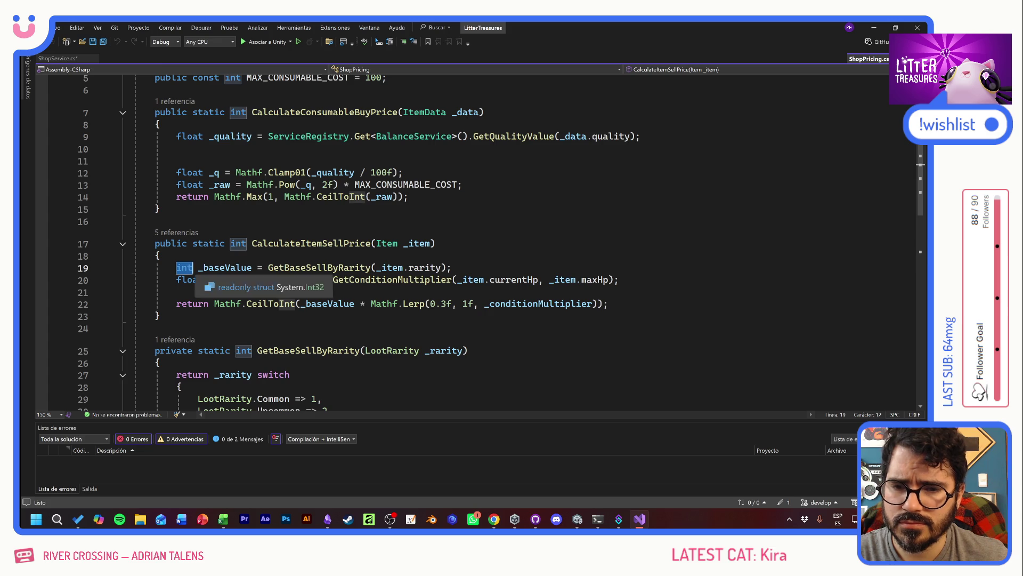
key(Tab)
mouse_move(608, 304)
mouse_down()
mouse_move(138, 292)
mouse_move(134, 280)
mouse_up()
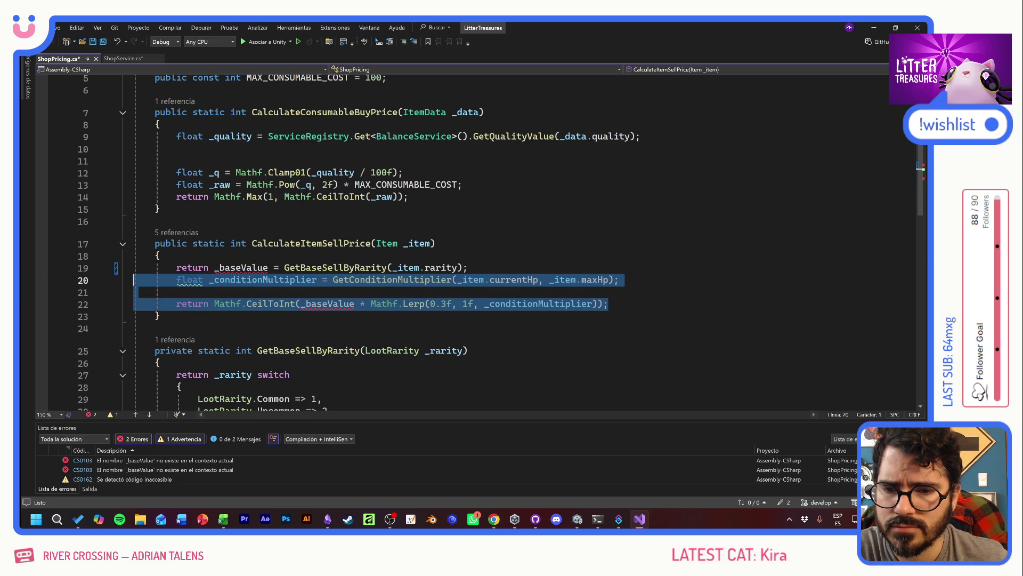
key(BackSpace)
key(BackSpace)
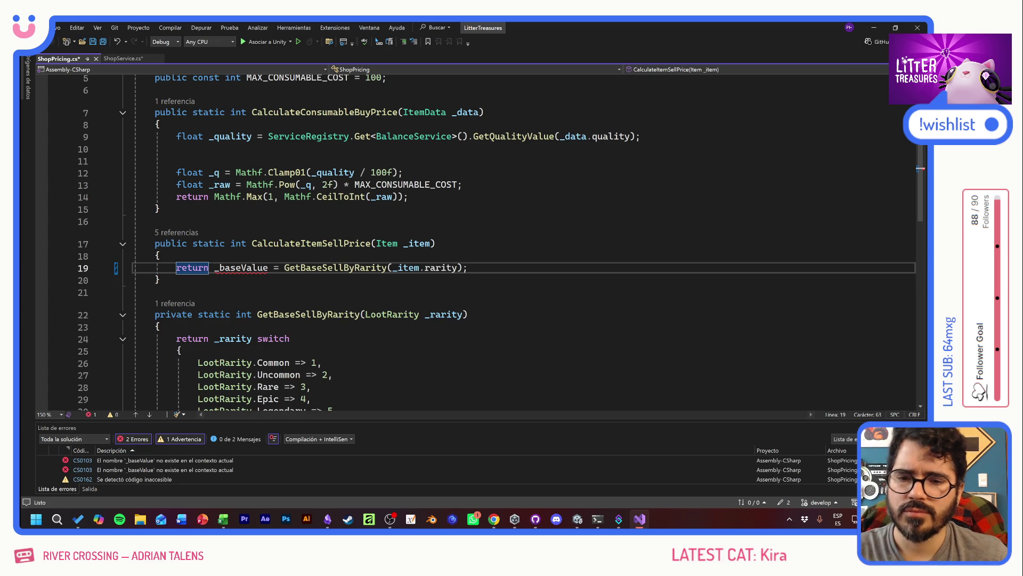
drag(278, 268, 214, 267)
key(BackSpace)
Save ShopPricing.cs and look over the consumable price method on lines 6–14
click(155, 292)
key(ctrl+s)
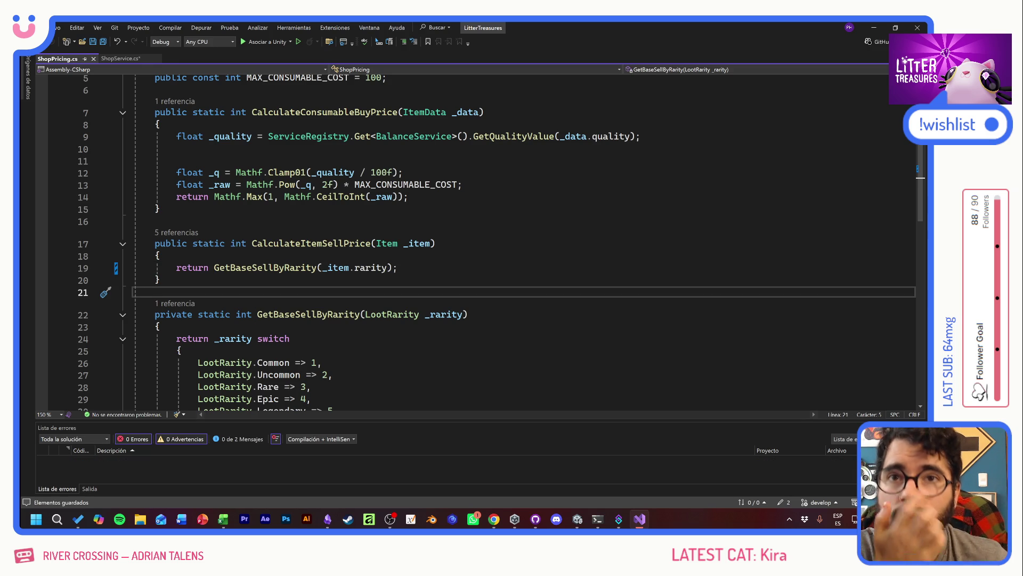
scroll(500, 243, up, 2)
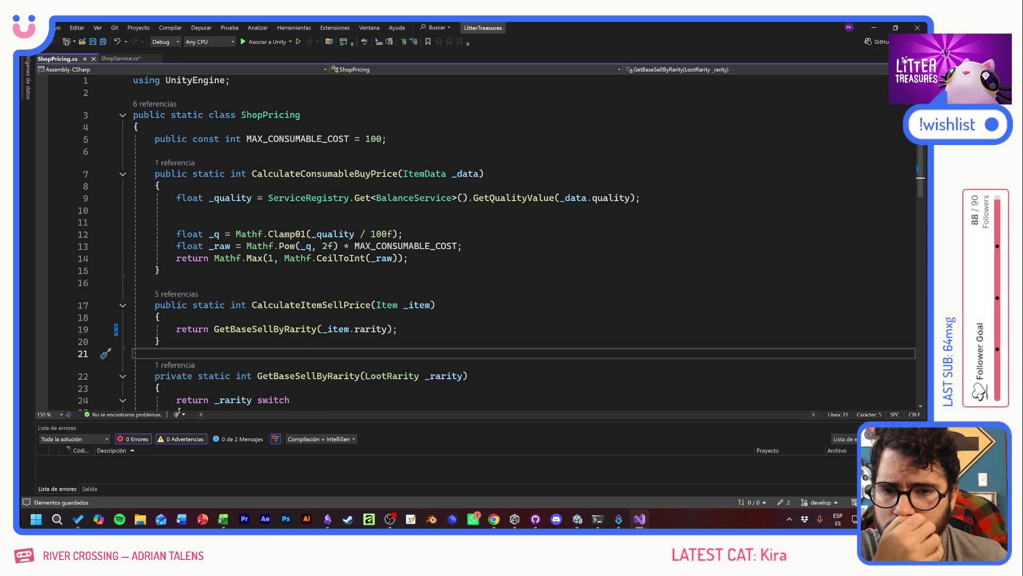
drag(155, 152, 409, 258)
click(409, 258)
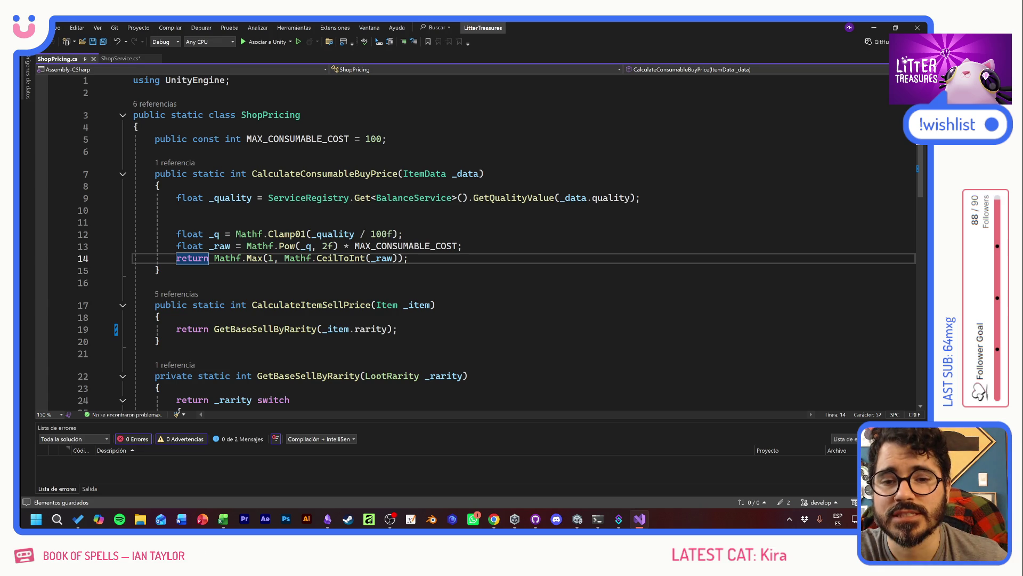
Drop 'Buy' so CalculateConsumableBuyPrice becomes CalculateConsumablePrice in all references
click(345, 173)
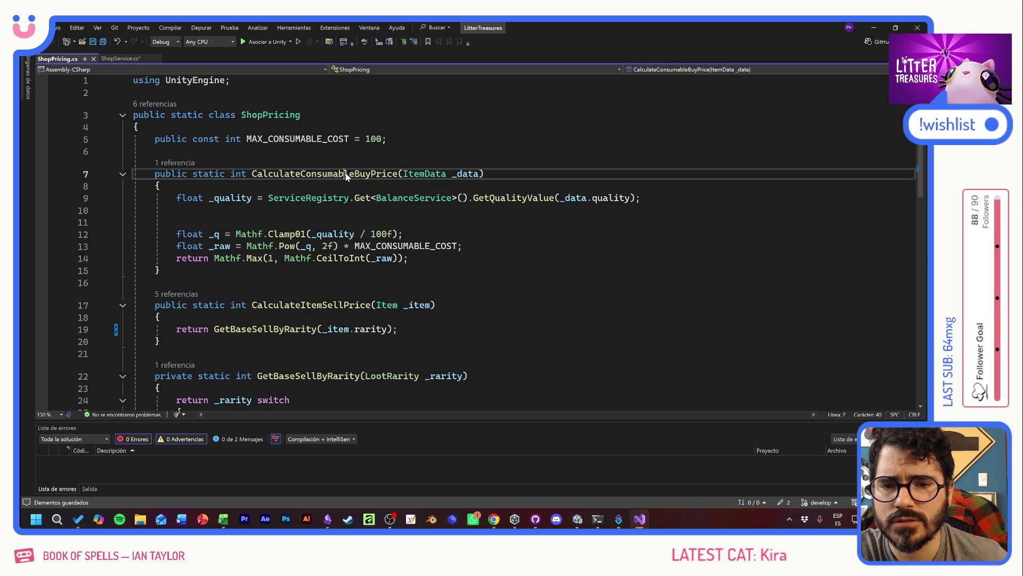
right_click(345, 173)
click(377, 191)
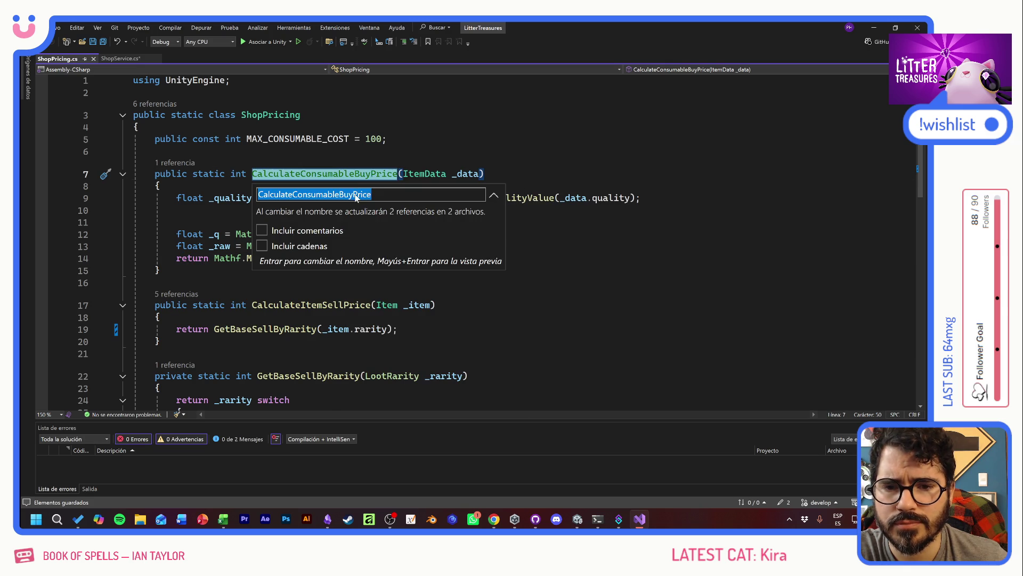
key(BackSpace)
key(BackSpace)
key(BackSpace)
key(Return)
click(177, 210)
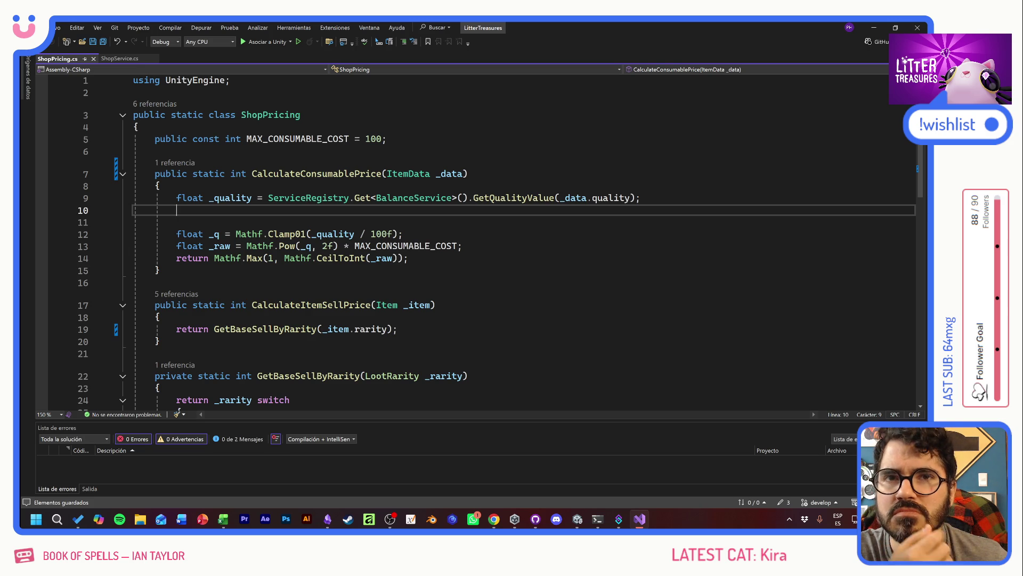
click(404, 234)
click(176, 210)
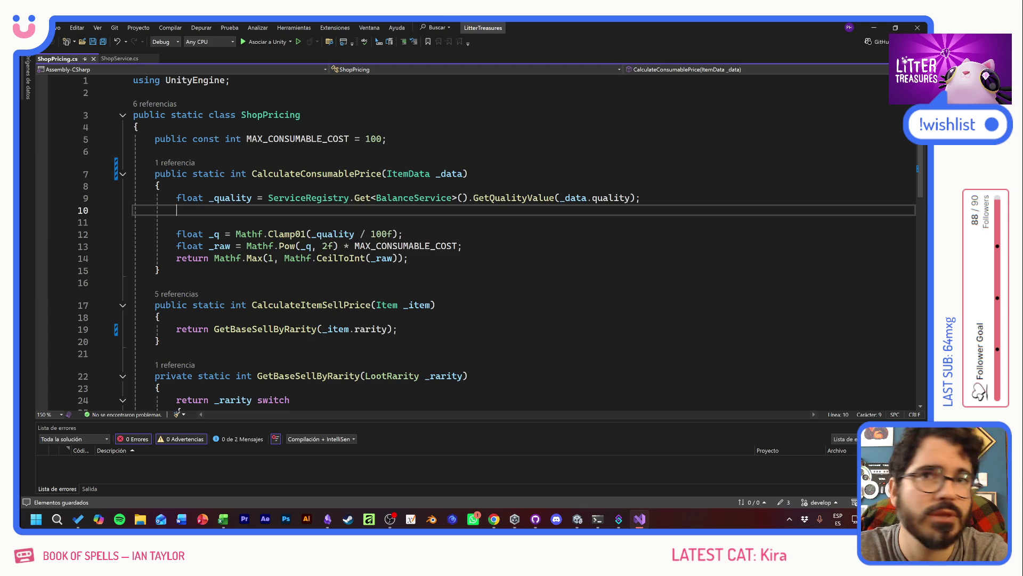
Delete the extra blank line so the _q Clamp01 calculation moves to line 11
click(177, 222)
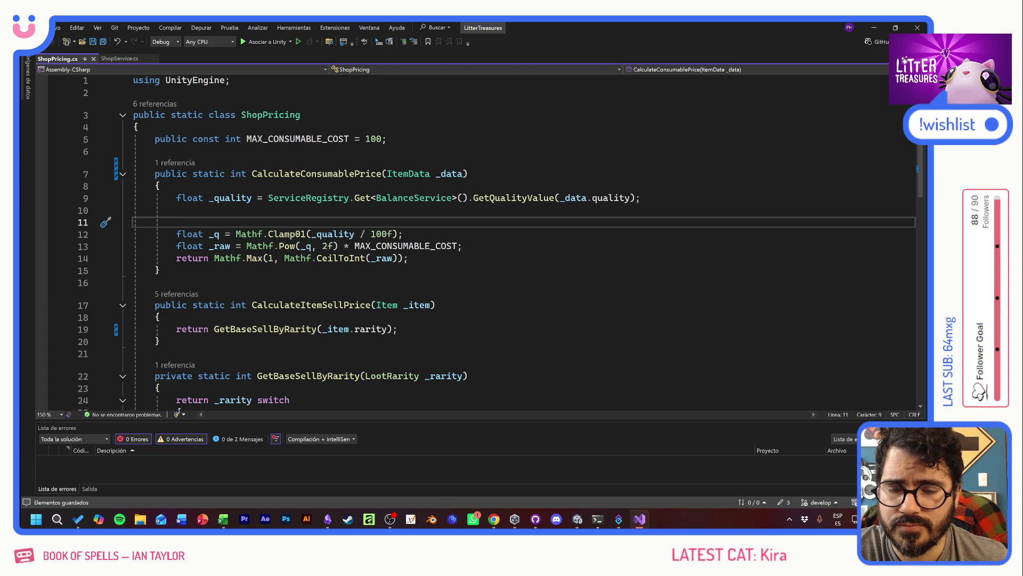
key(BackSpace)
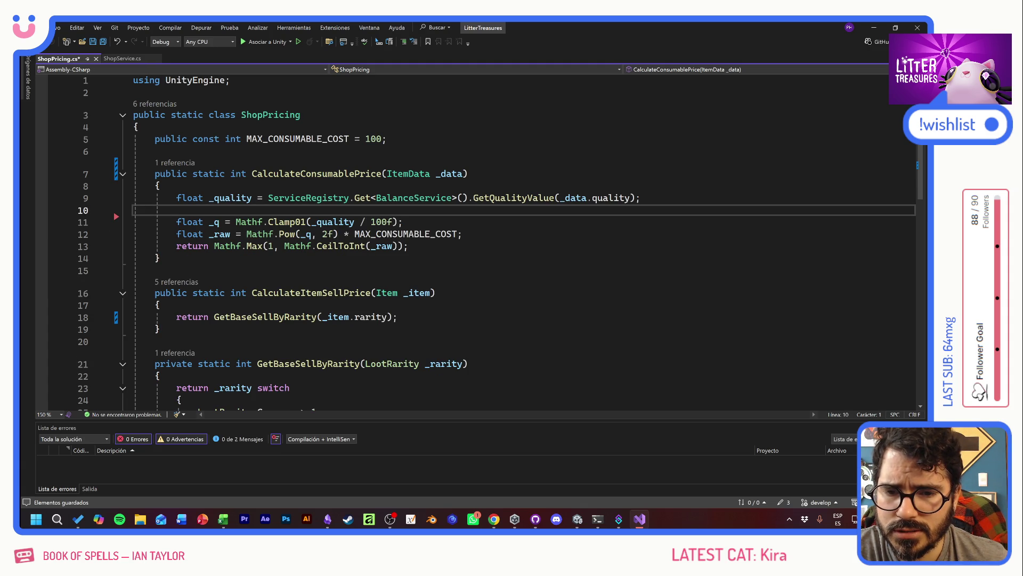
click(159, 304)
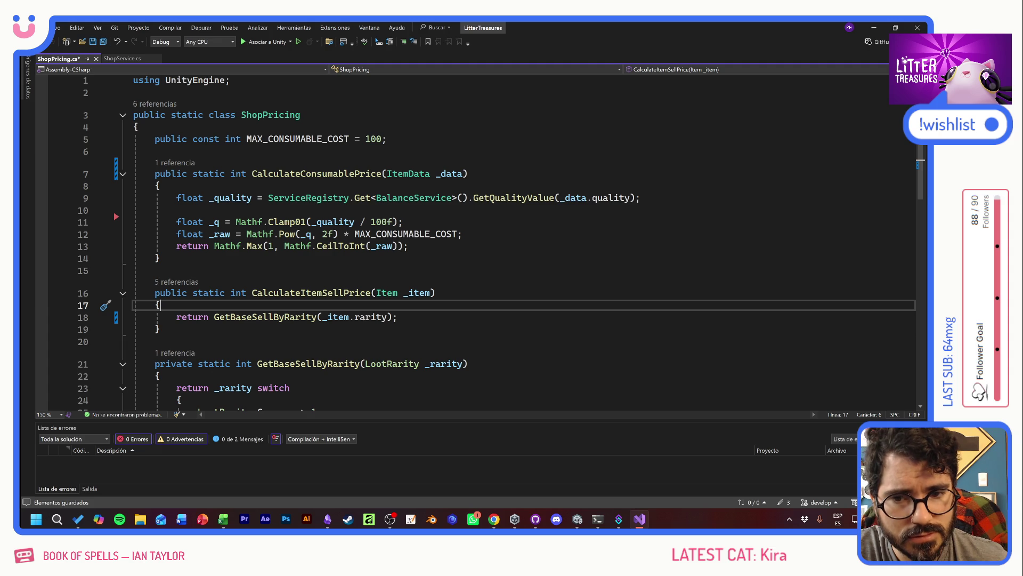
click(159, 329)
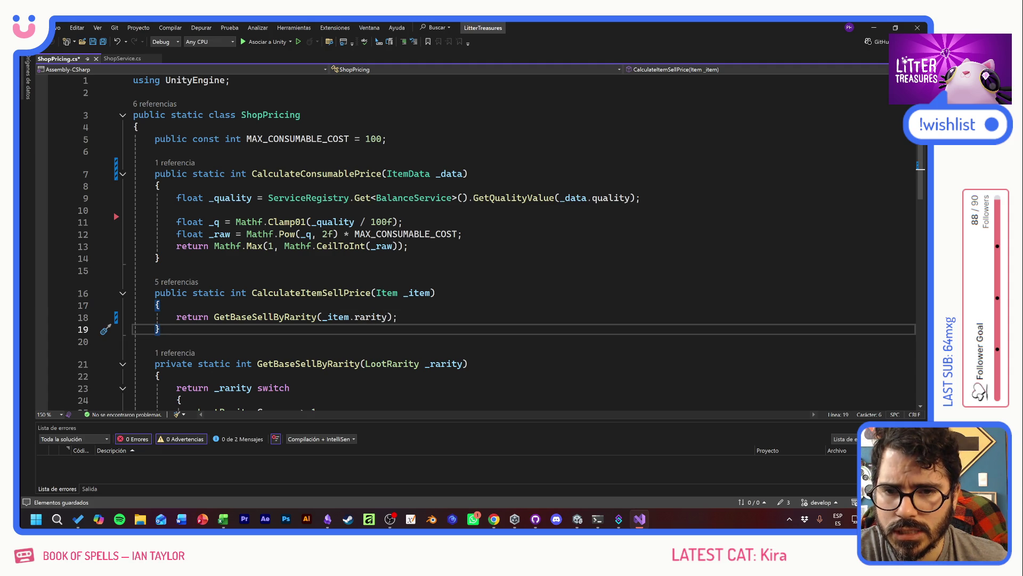
scroll(480, 239, down, 6)
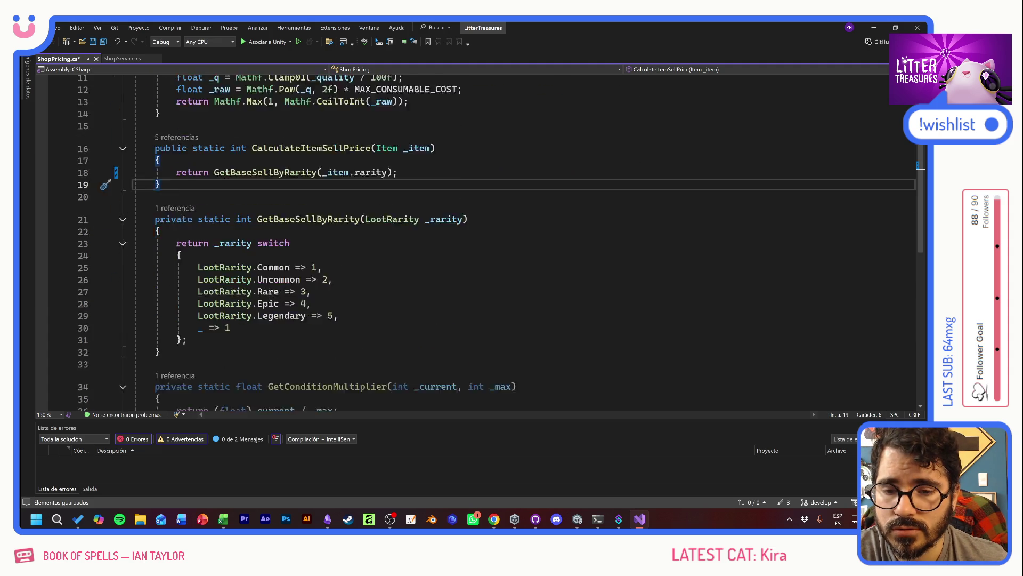
Delete the GetConditionMultiplier method on lines 33–37 and save ShopPricing.cs
drag(161, 315, 161, 243)
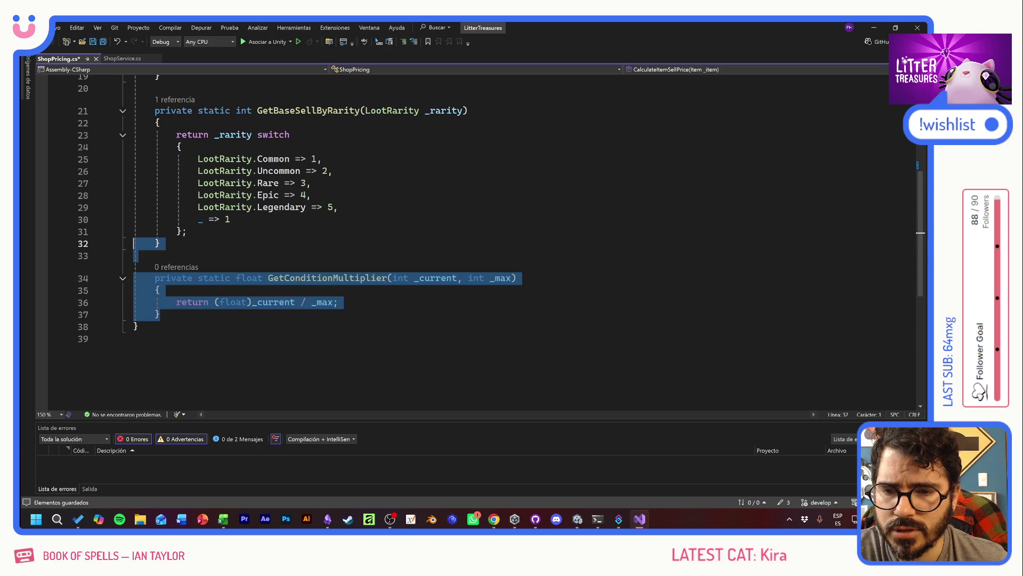
key(Delete)
scroll(480, 239, up, 3)
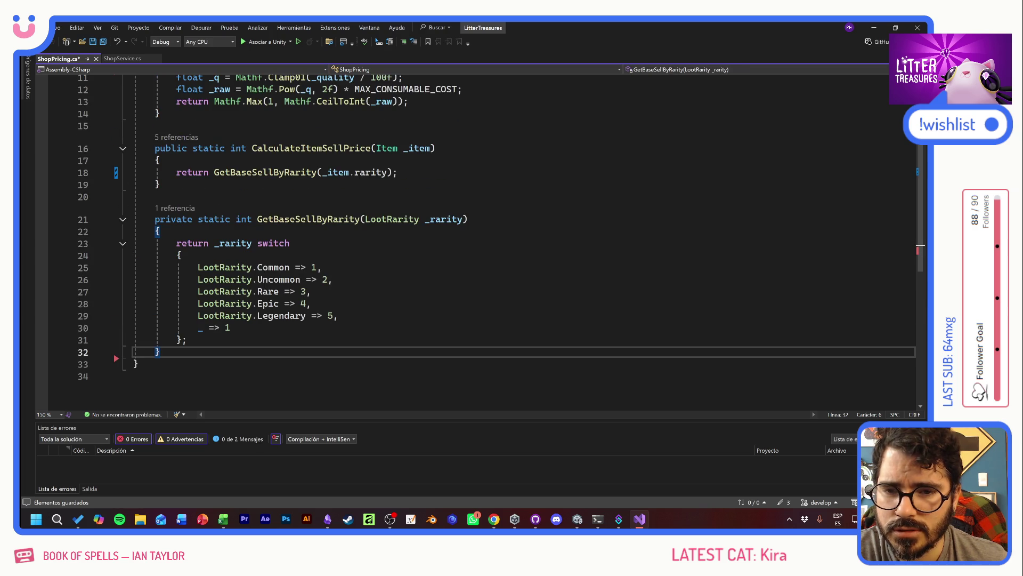
key(ctrl+s)
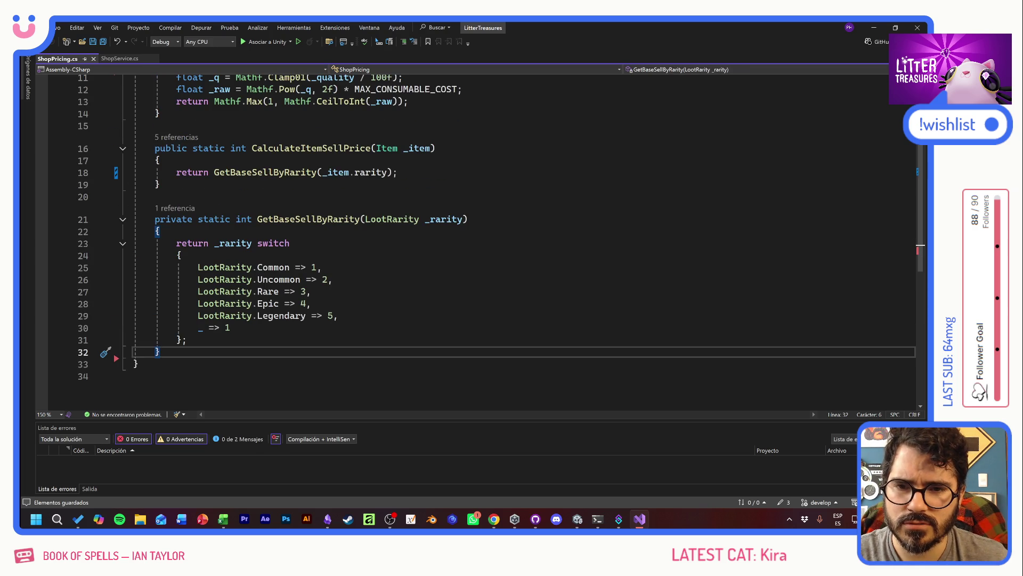
scroll(479, 240, up, 4)
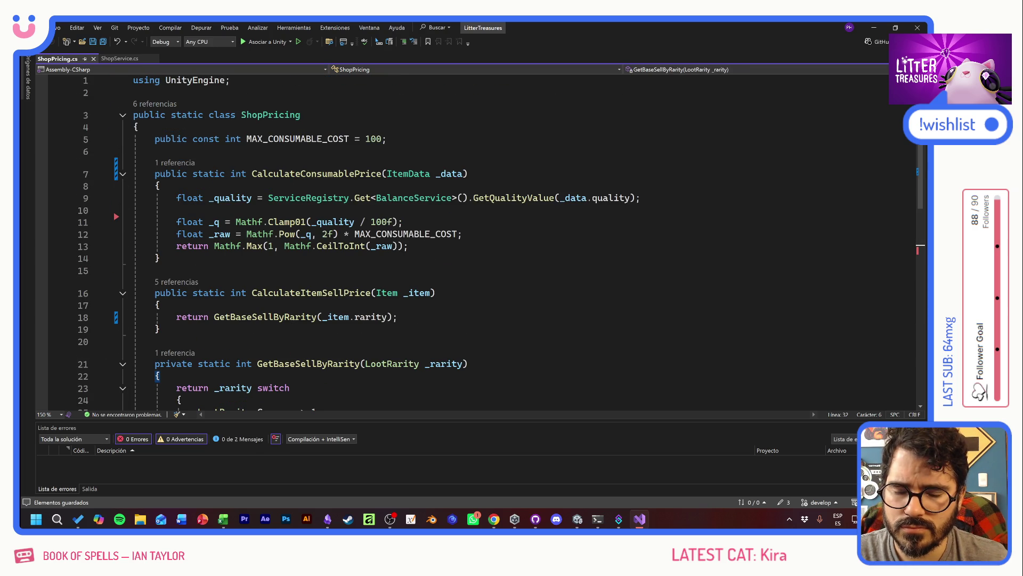
scroll(480, 240, down, 4)
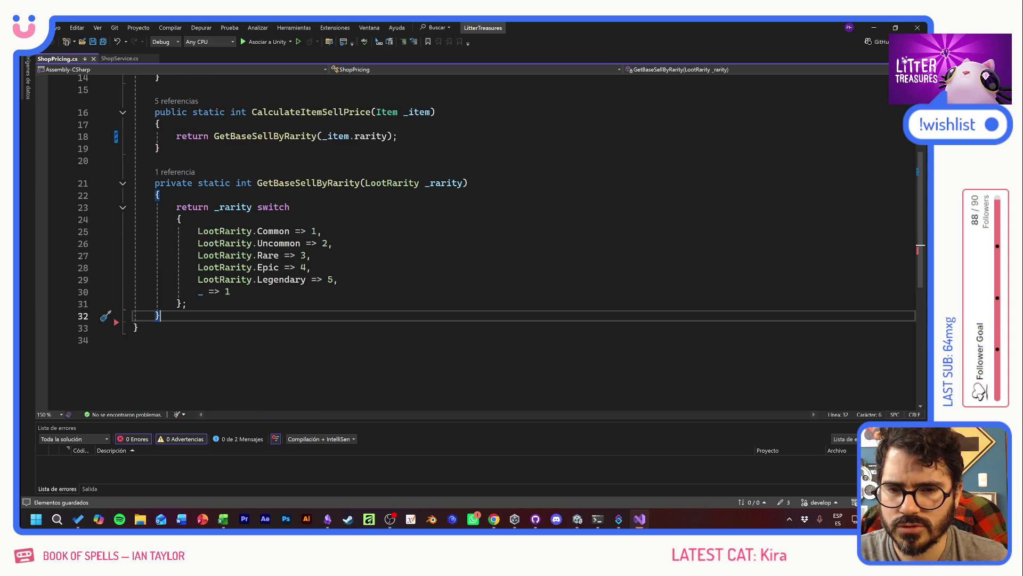
scroll(479, 240, up, 4)
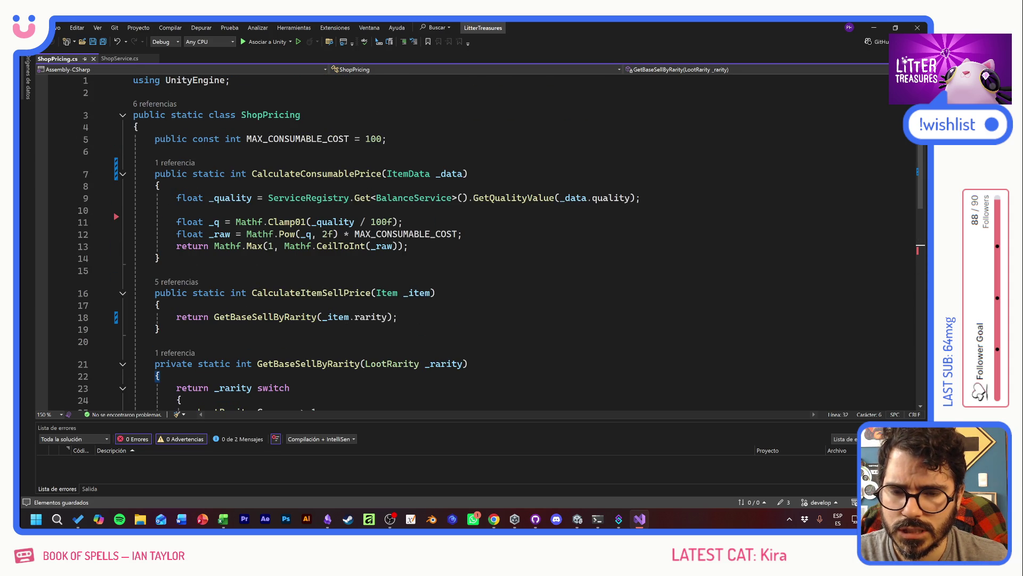
mouse_move(376, 317)
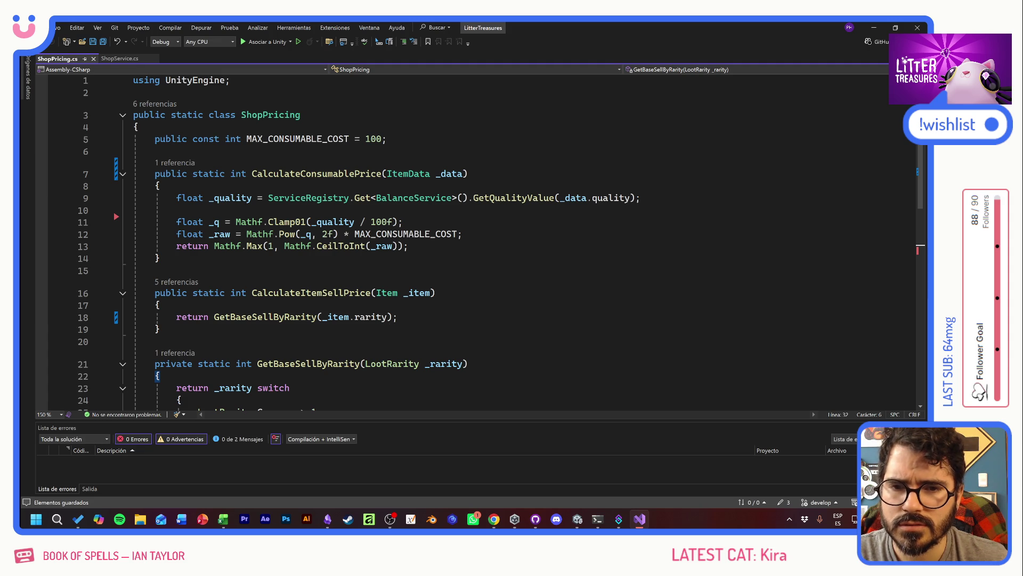
click(326, 292)
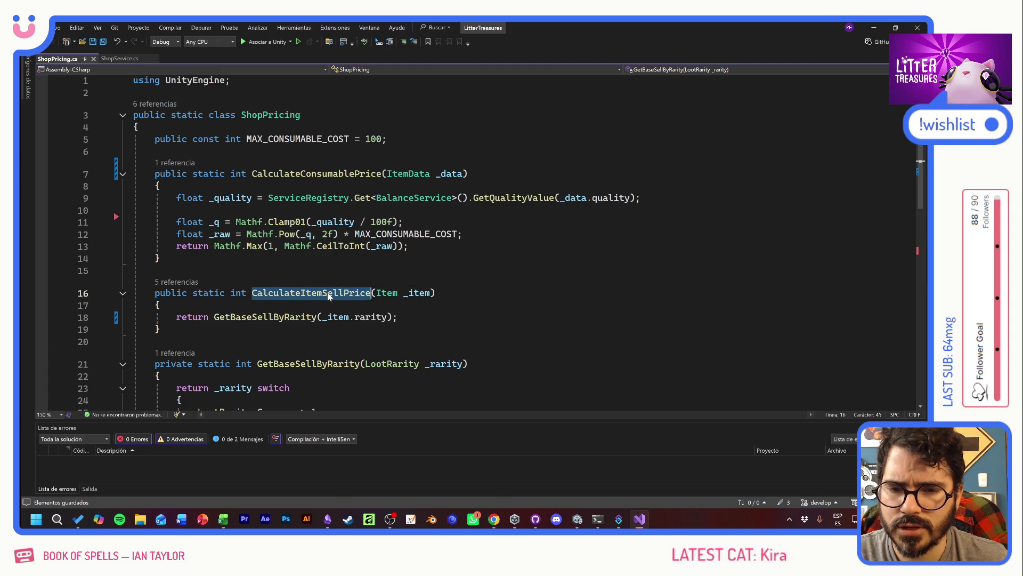
Remove 'Sell' so CalculateItemSellPrice becomes CalculateItemPrice in all references
right_click(328, 293)
click(368, 256)
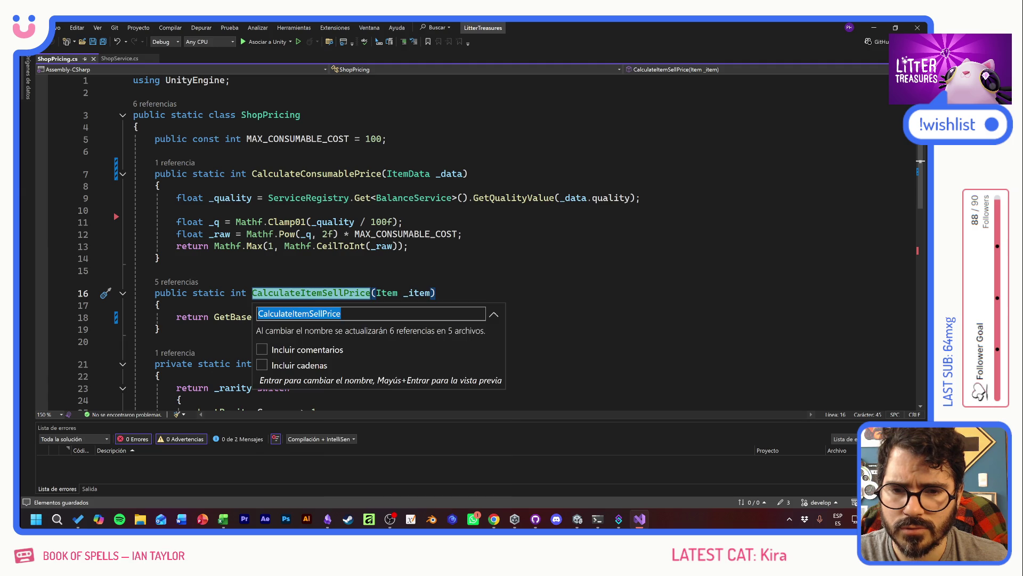
key(shift+Left)
key(shift+Left)
key(shift+Left)
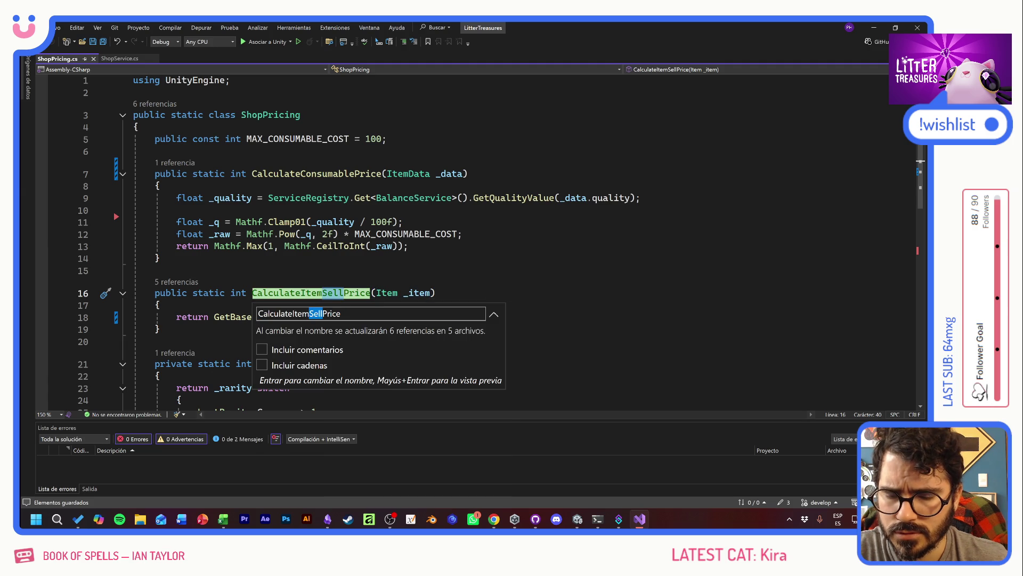
key(BackSpace)
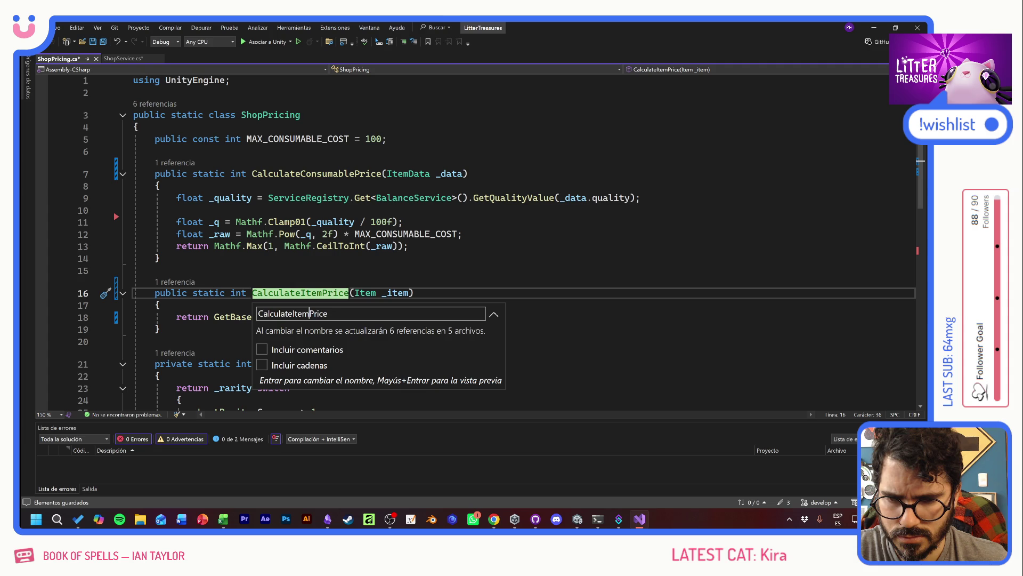
key(Return)
click(159, 305)
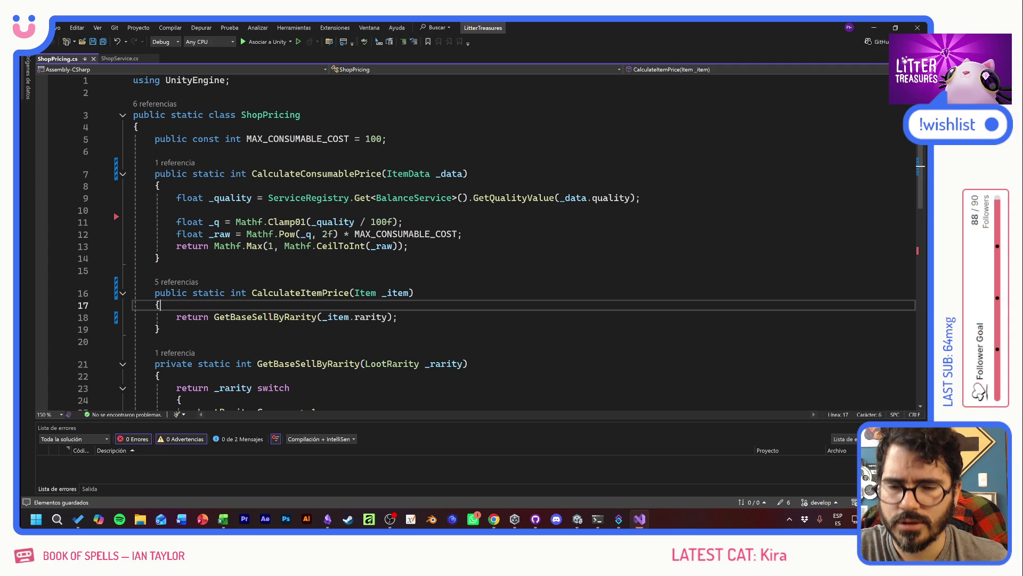
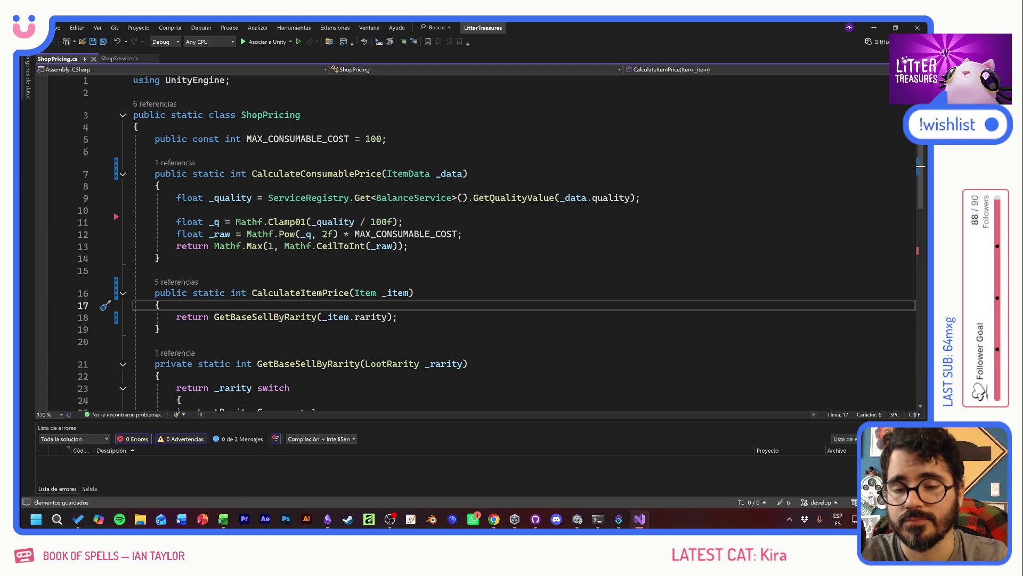
Review the ShopPricing class's CalculateConsumablePrice and CalculateItemPrice methods in Visual Studio
click(155, 270)
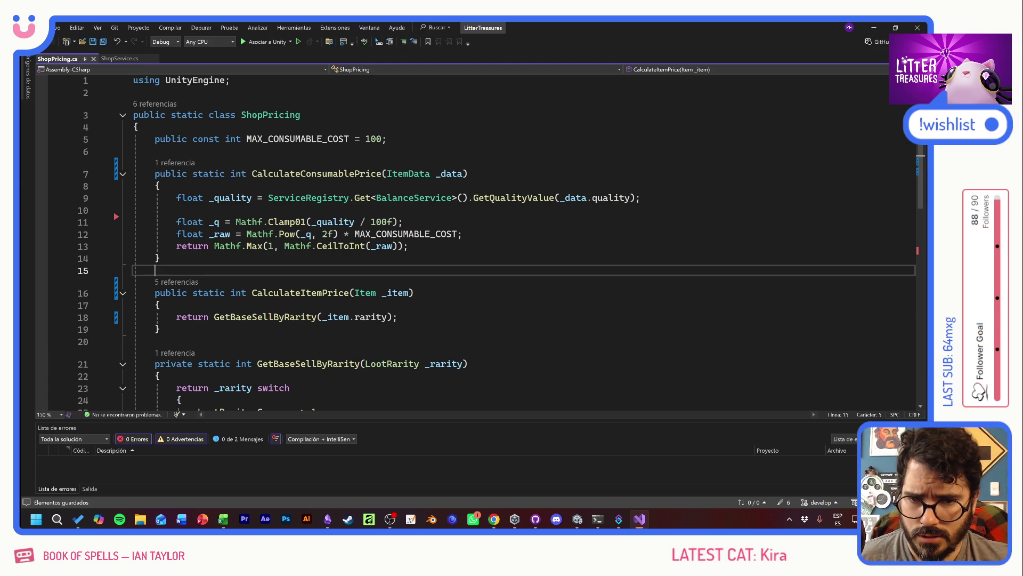
click(300, 173)
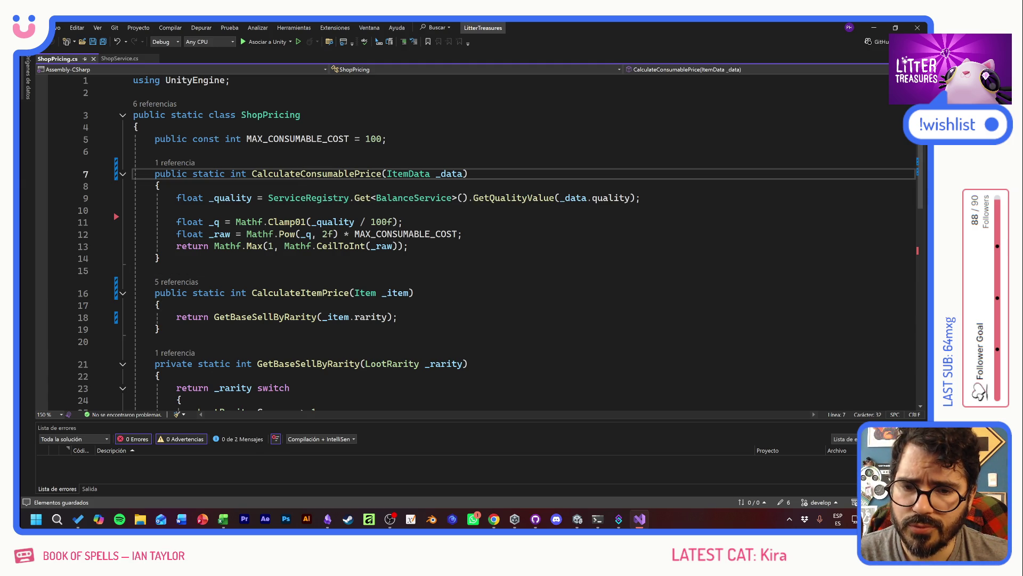
double_click(300, 173)
double_click(300, 292)
key(End)
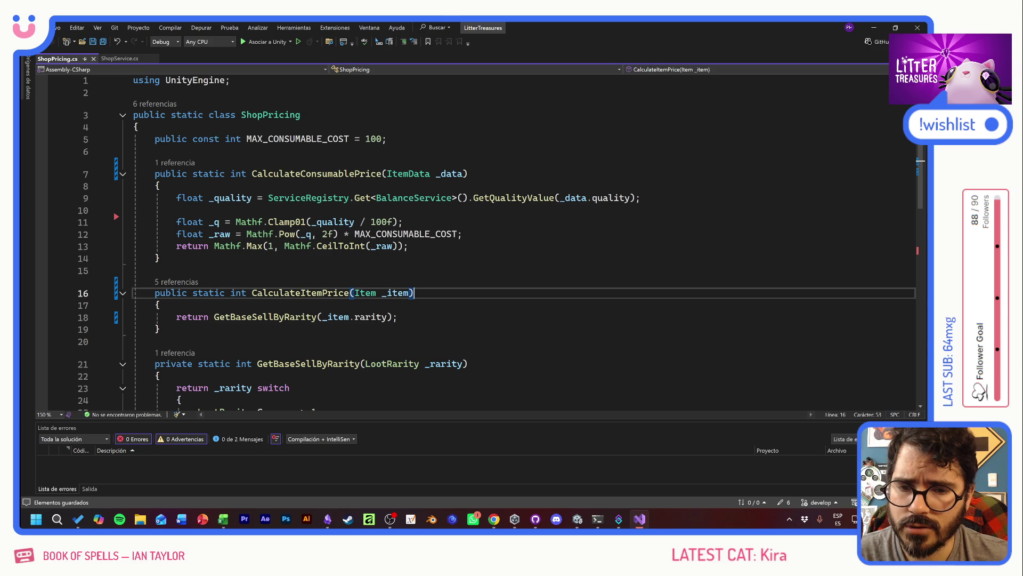
click(125, 58)
middle_click(126, 59)
drag(204, 114, 301, 115)
key(Right)
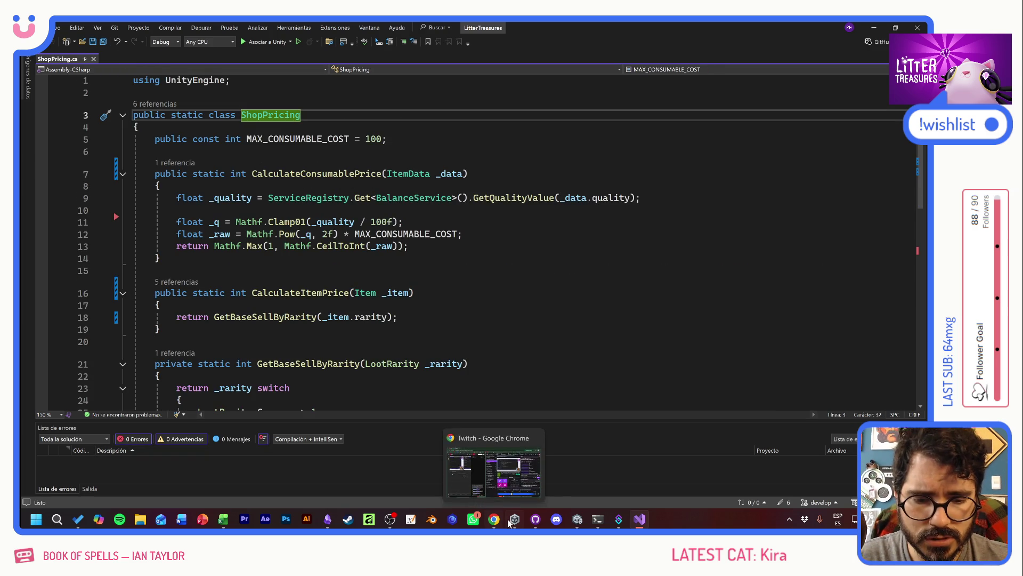
Commit the six changed files to develop as 'Simplificamos prices' and push to origin
click(536, 520)
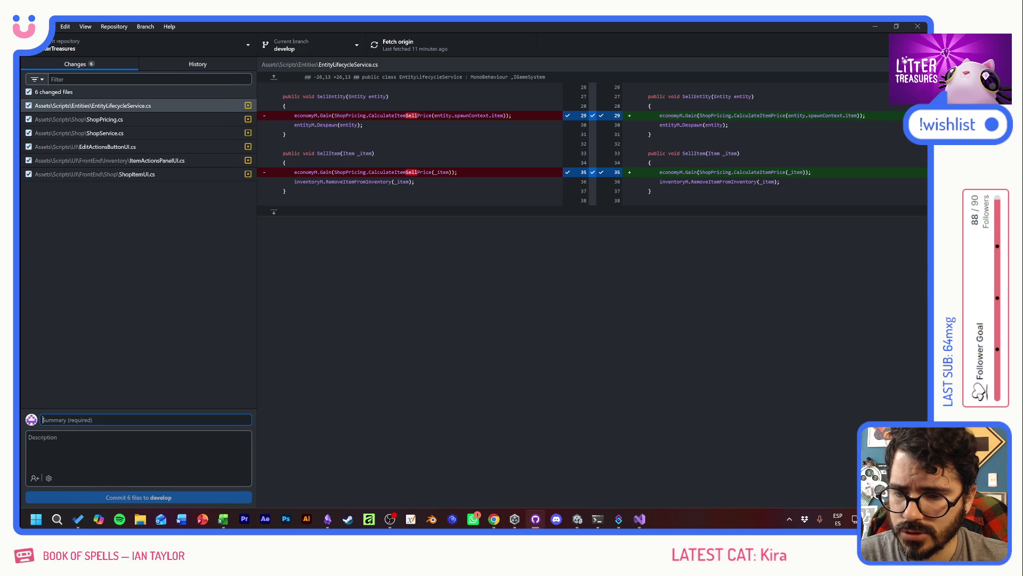
text(sIMPLIFI)
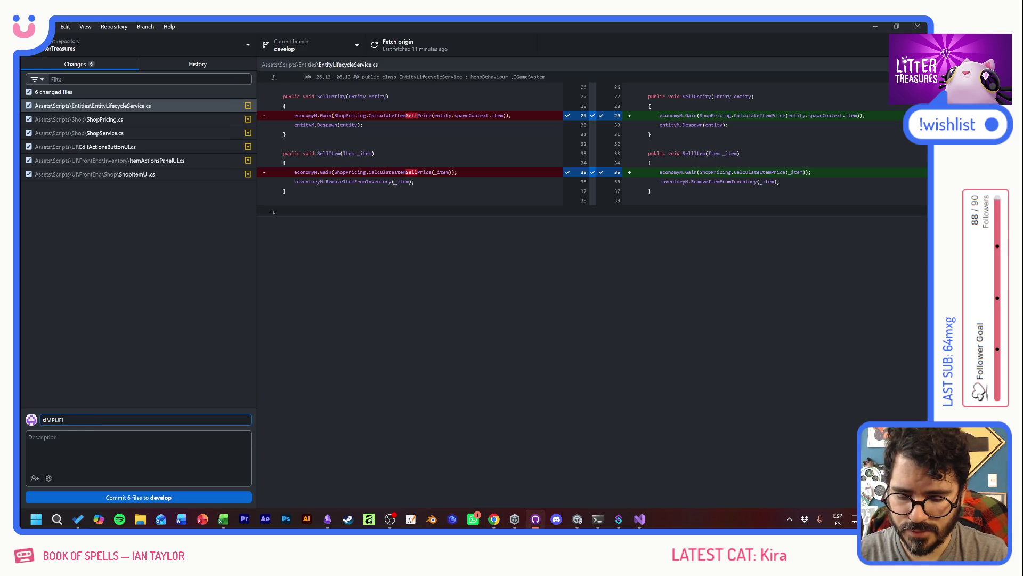
text(CARMOS PRICES)
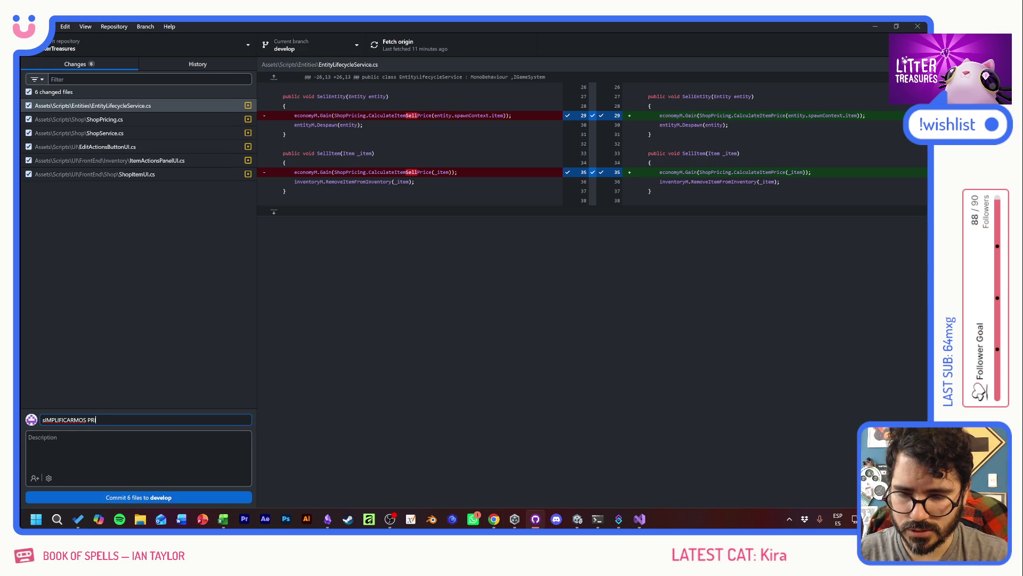
key(ctrl+a)
text(Sim)
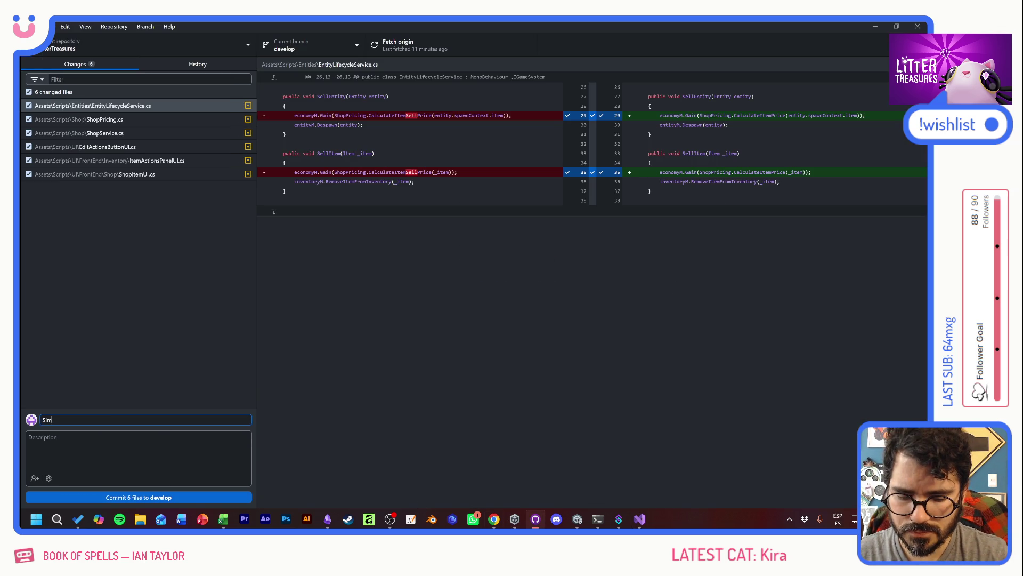
text(plificamos prices)
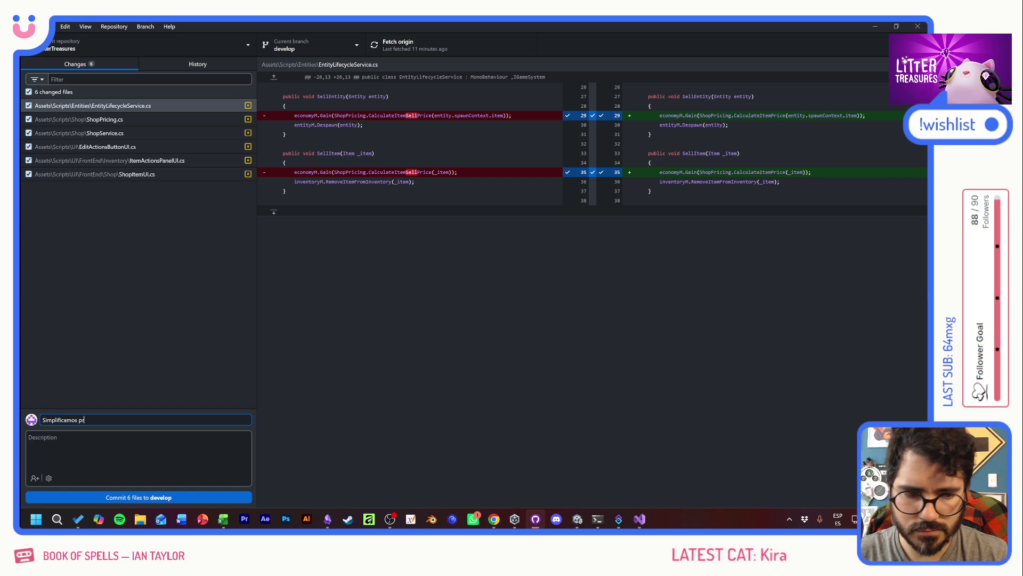
click(117, 495)
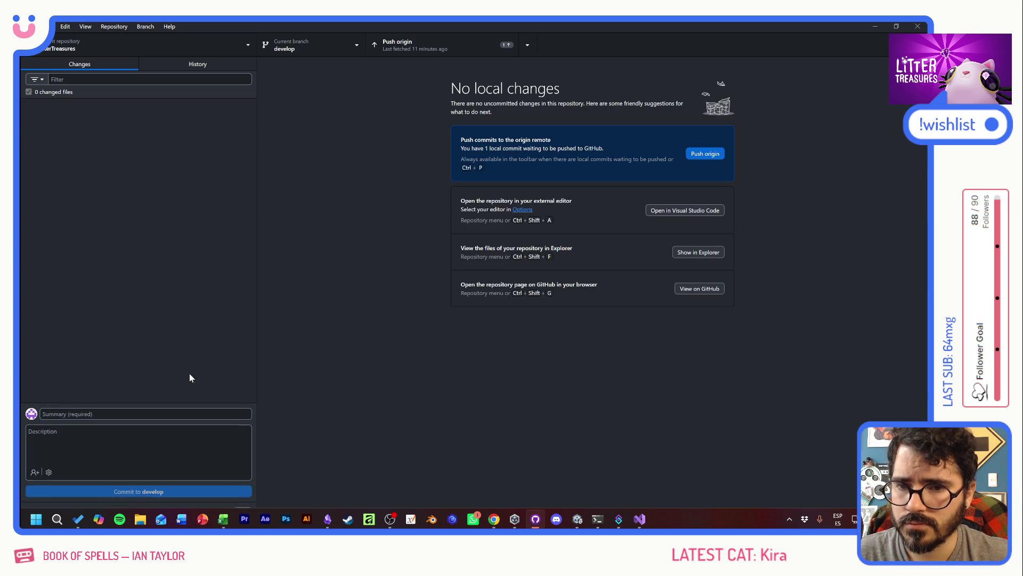
click(414, 44)
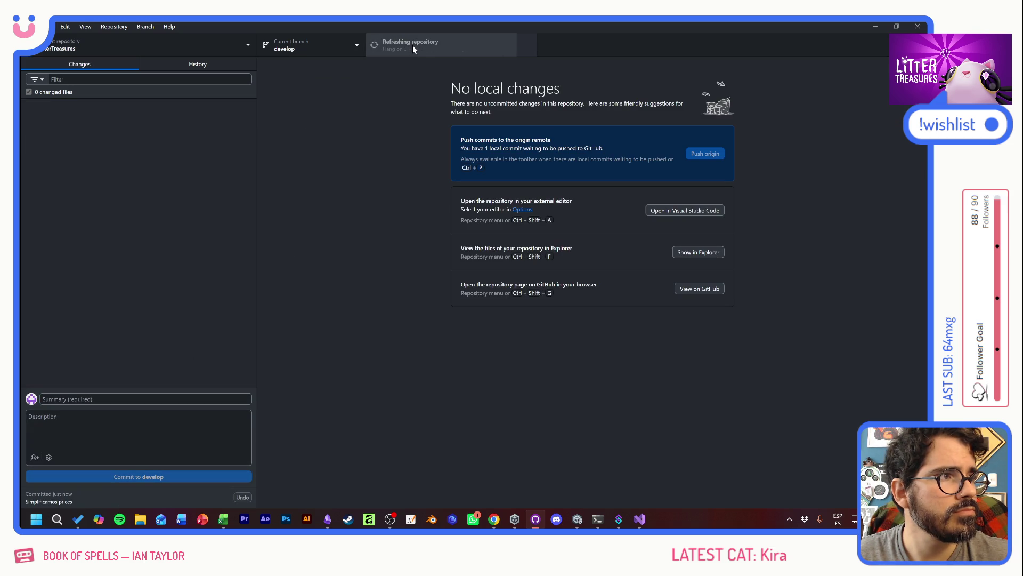
key(alt+Tab)
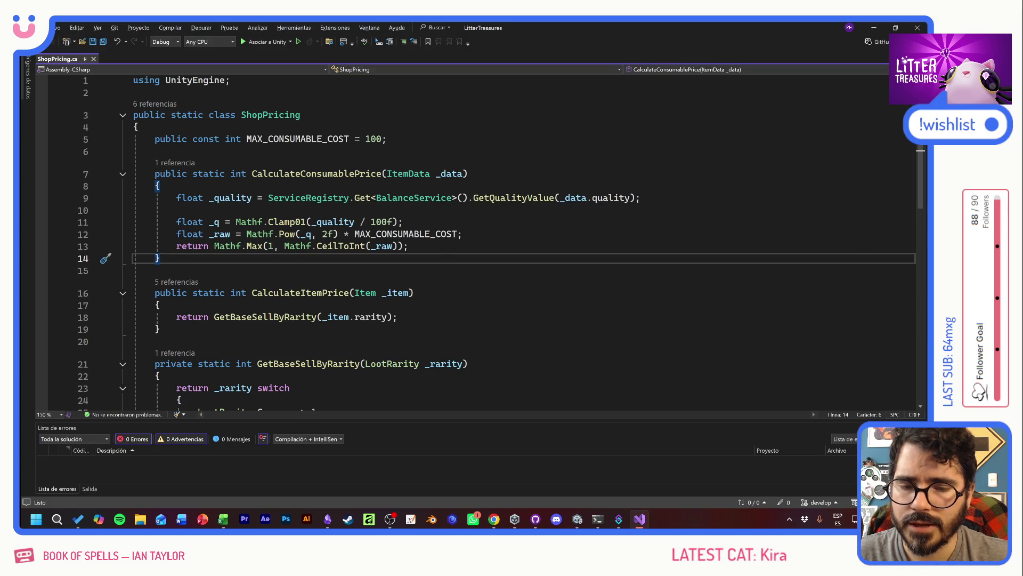
Open ItemActionsPanelUI.cs from ActionsPanel in the ItemDetailsWindowPF prefab under GameCanvas > SafeZone
key(alt+Tab)
key(alt+Tab)
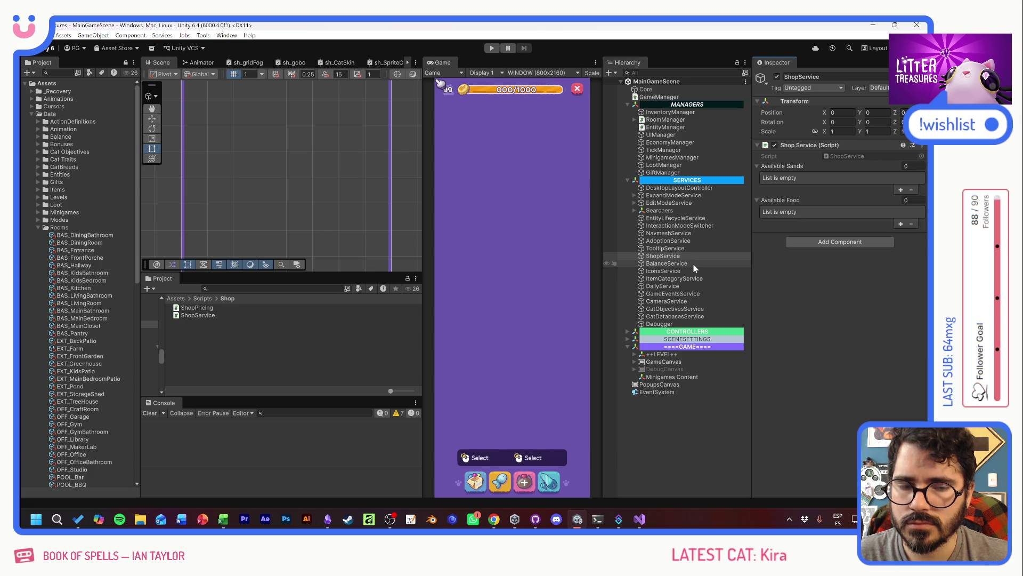
key(alt+Tab)
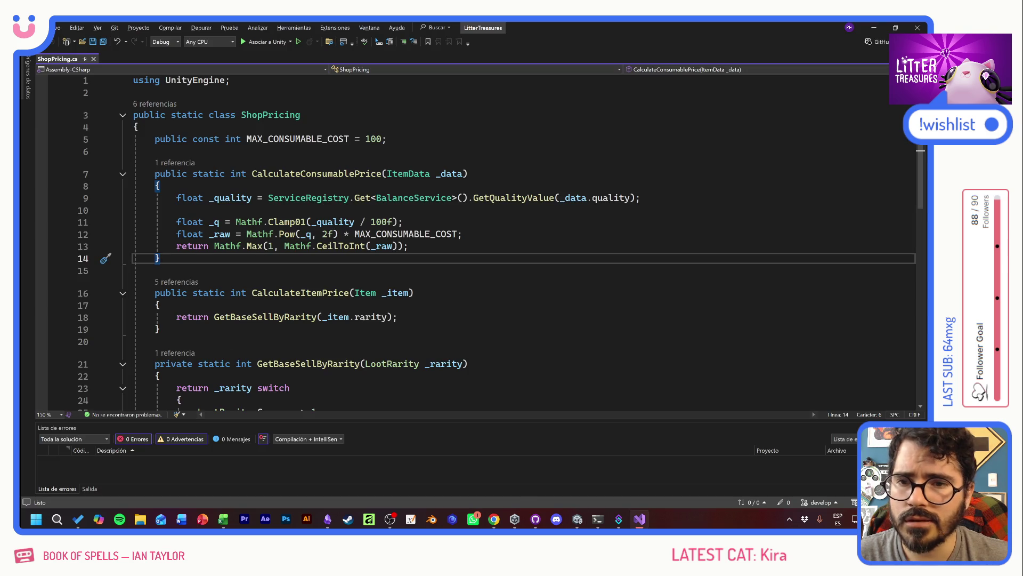
key(alt+Tab)
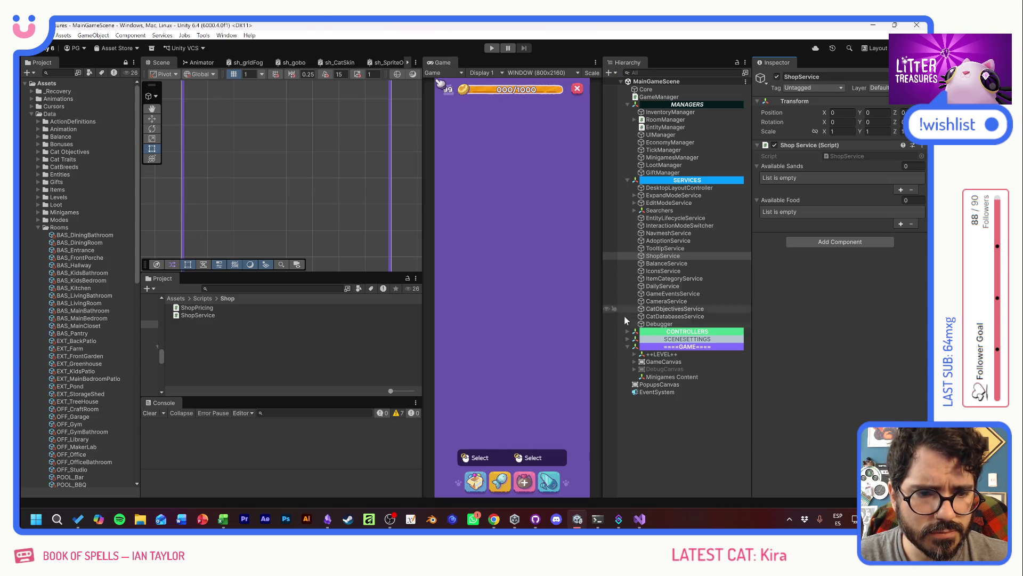
click(634, 361)
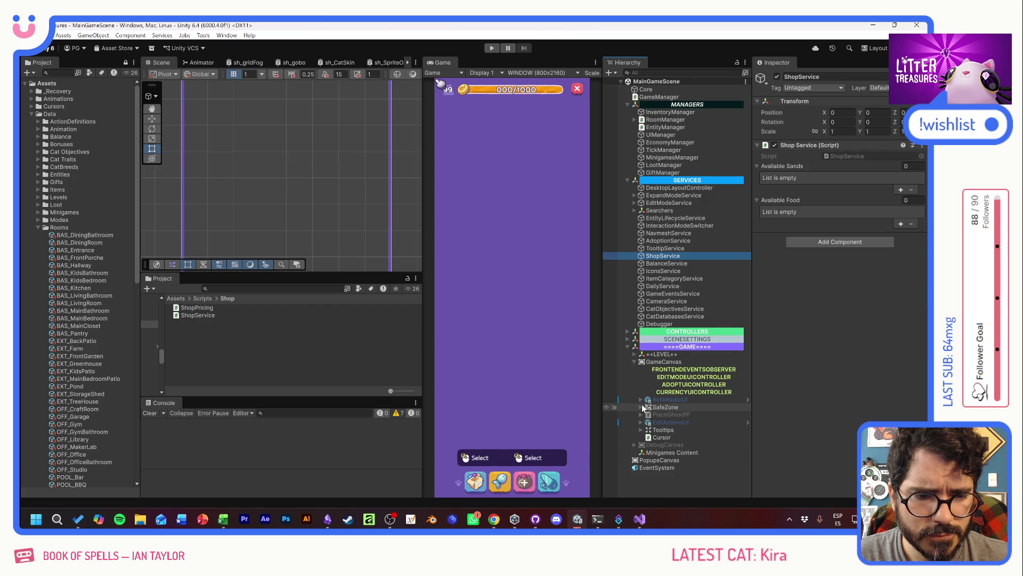
click(641, 407)
scroll(693, 347, down, 4)
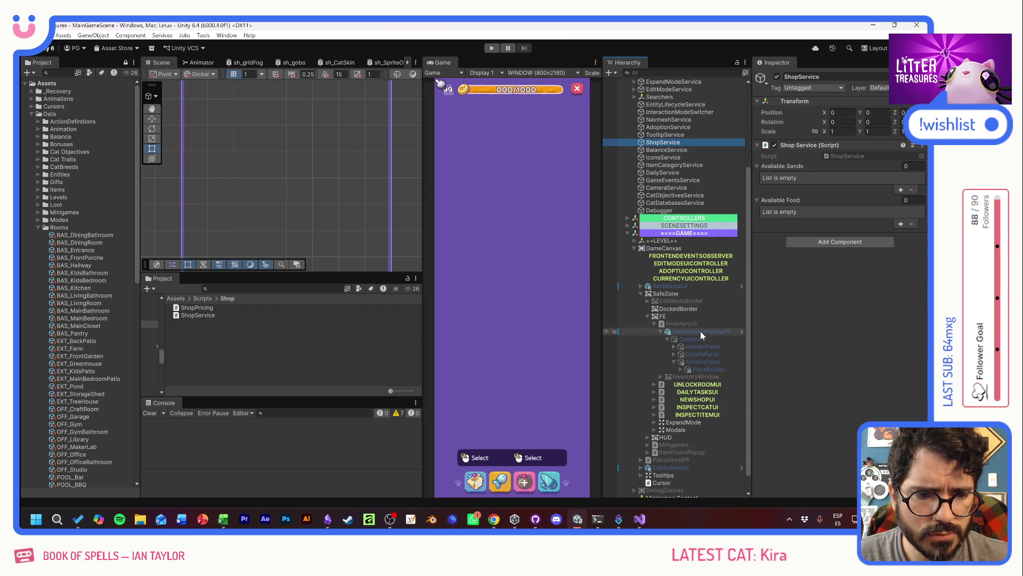
click(741, 331)
click(677, 131)
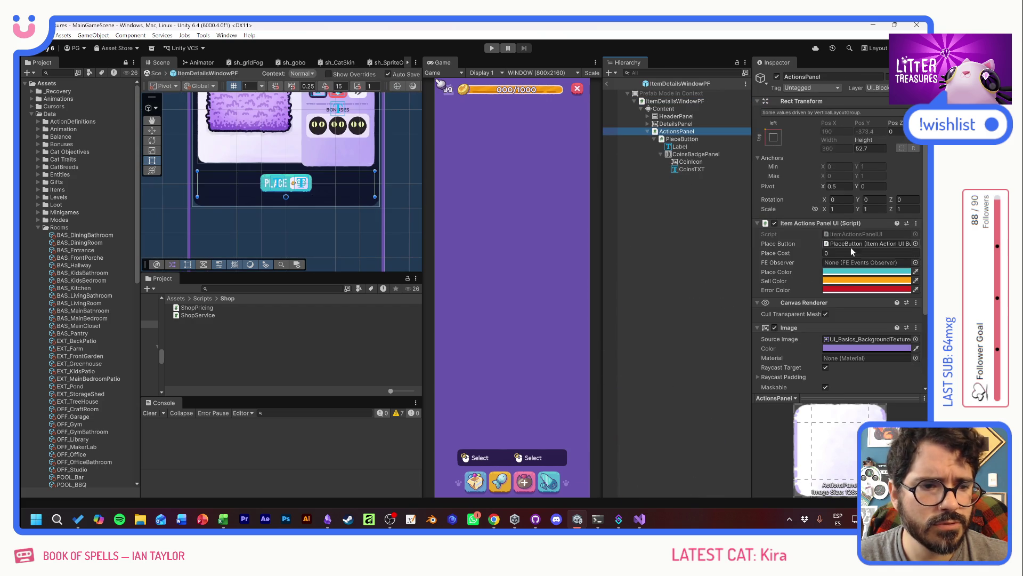
double_click(841, 234)
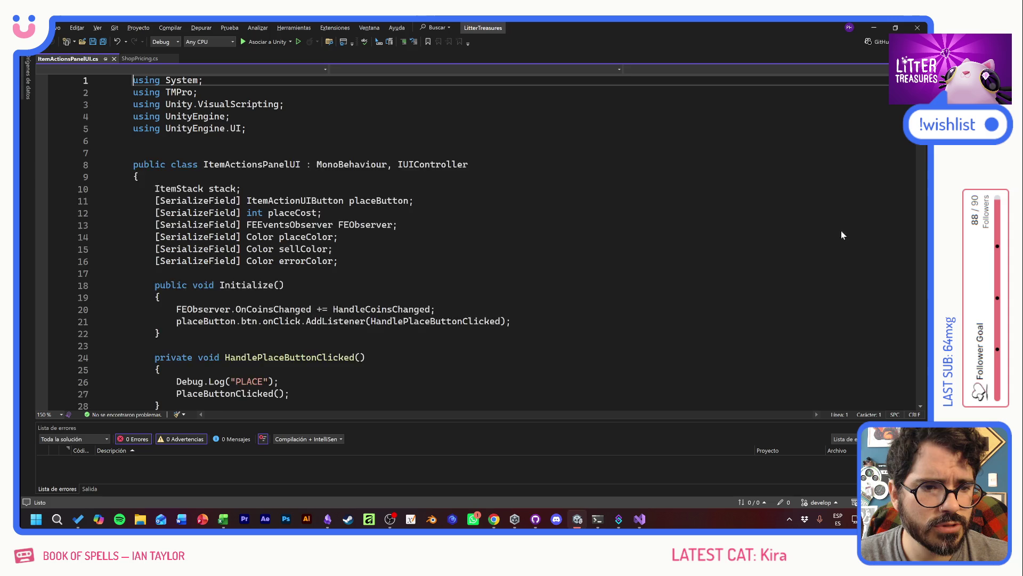
Replace the hard-coded placeCost of 2 with a ShopPricing.CalculateItemPrice call
scroll(841, 234, down, 10)
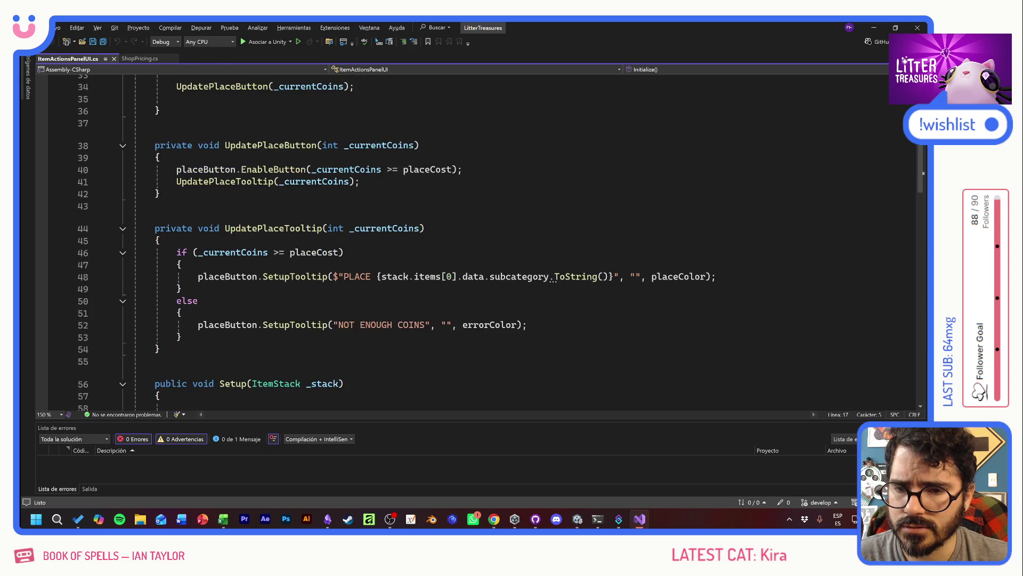
scroll(479, 240, down, 4)
click(246, 287)
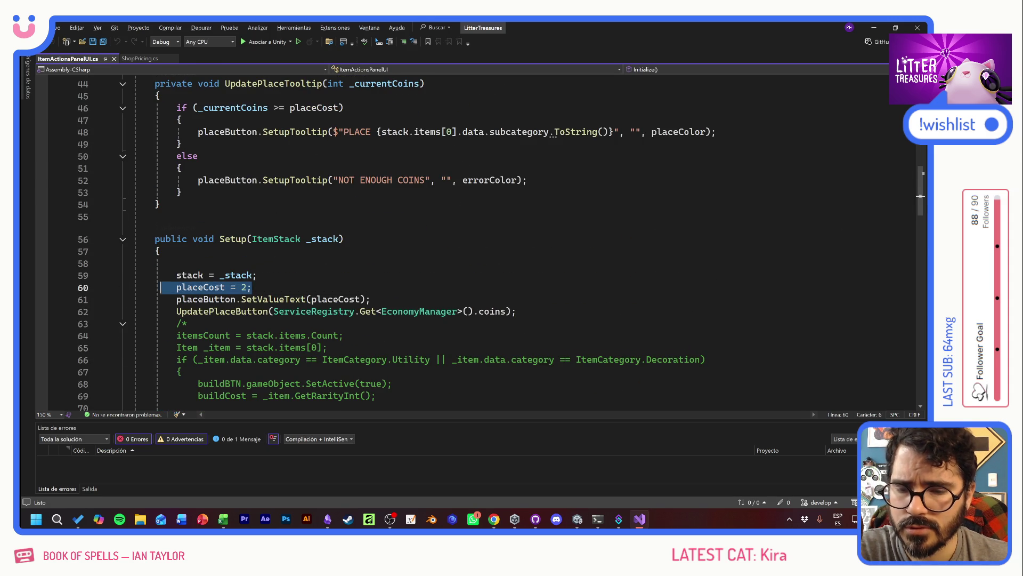
key(BackSpace)
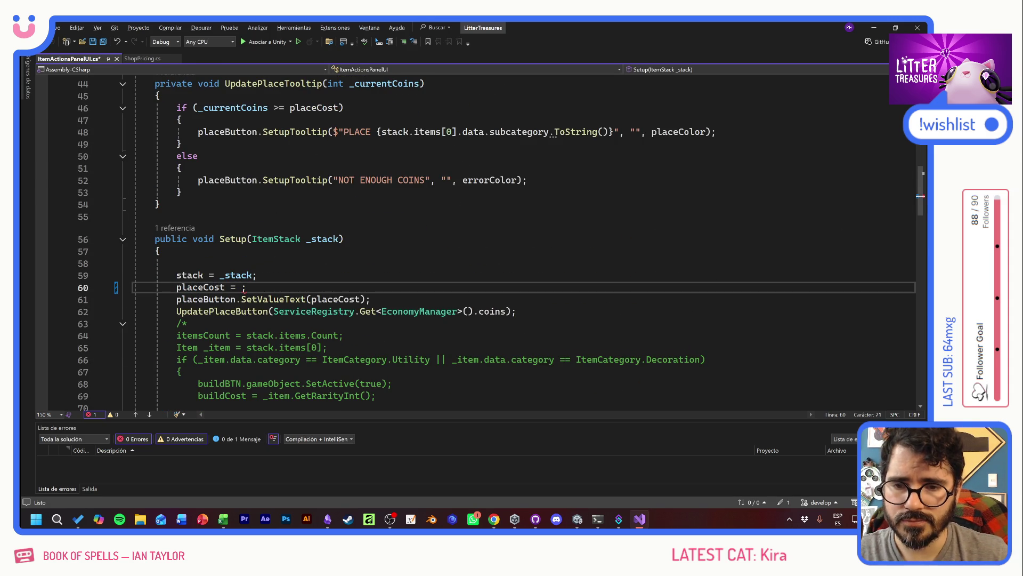
text(stack)
key(BackSpace)
key(BackSpace)
key(BackSpace)
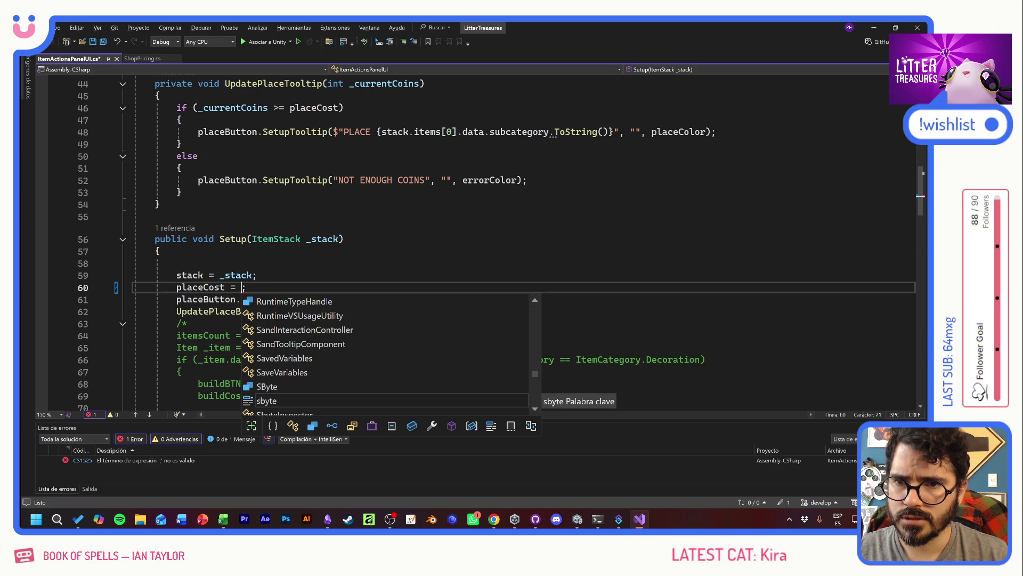
text(Shop)
key(Down)
key(Down)
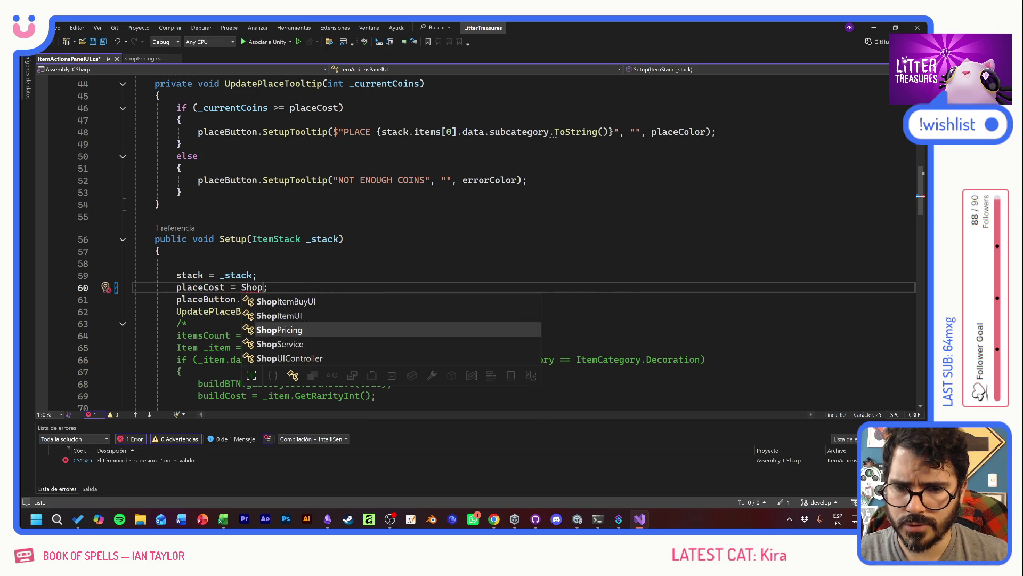
text(Pricing.)
key(Up)
key(Up)
key(Up)
key(Down)
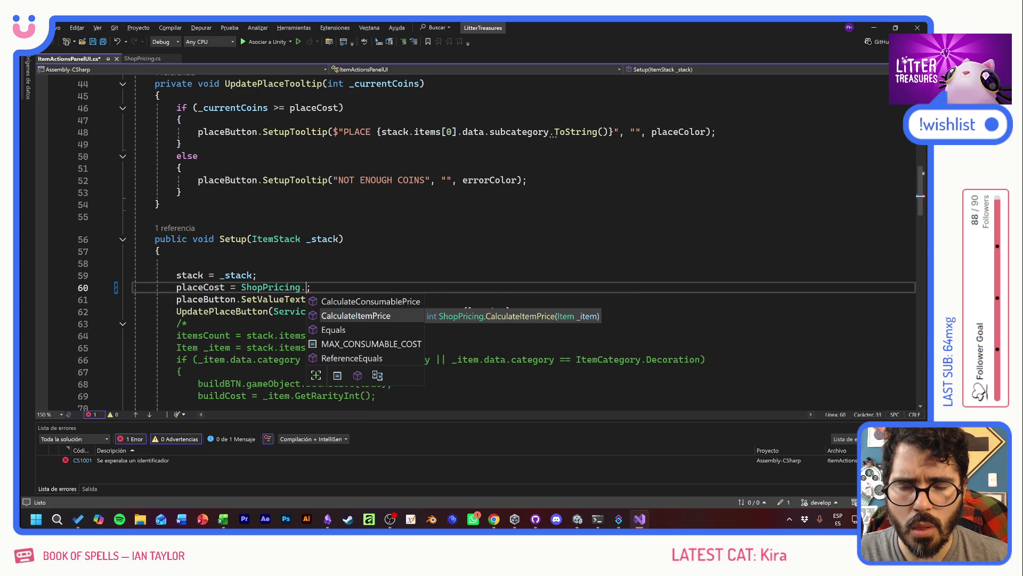
key(Tab)
Pass stack.items[0] to CalculateItemPrice and save the script with 0 errors
text(()
key(alt+shift)
text(()
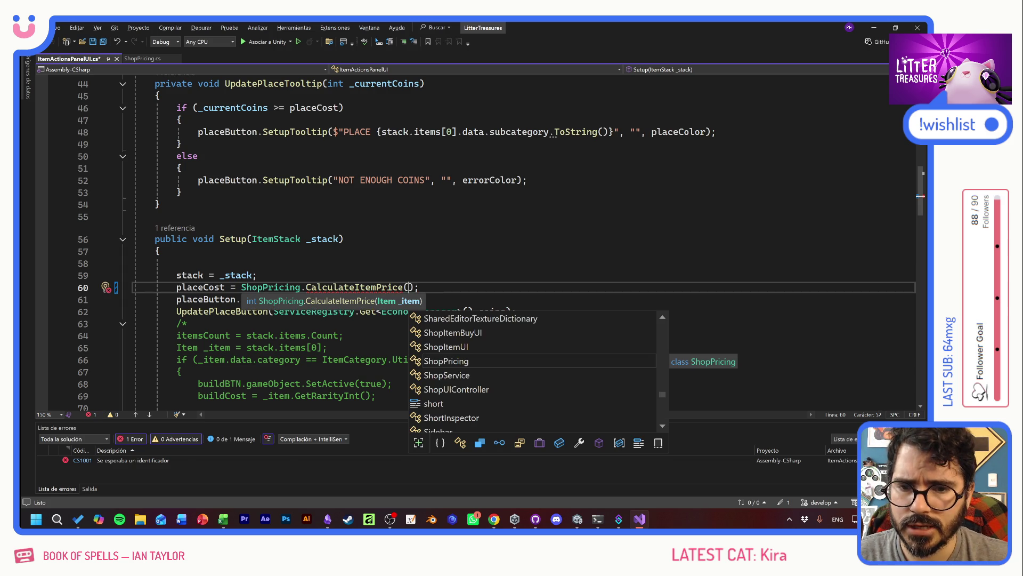
key(Escape)
text(stack.ite)
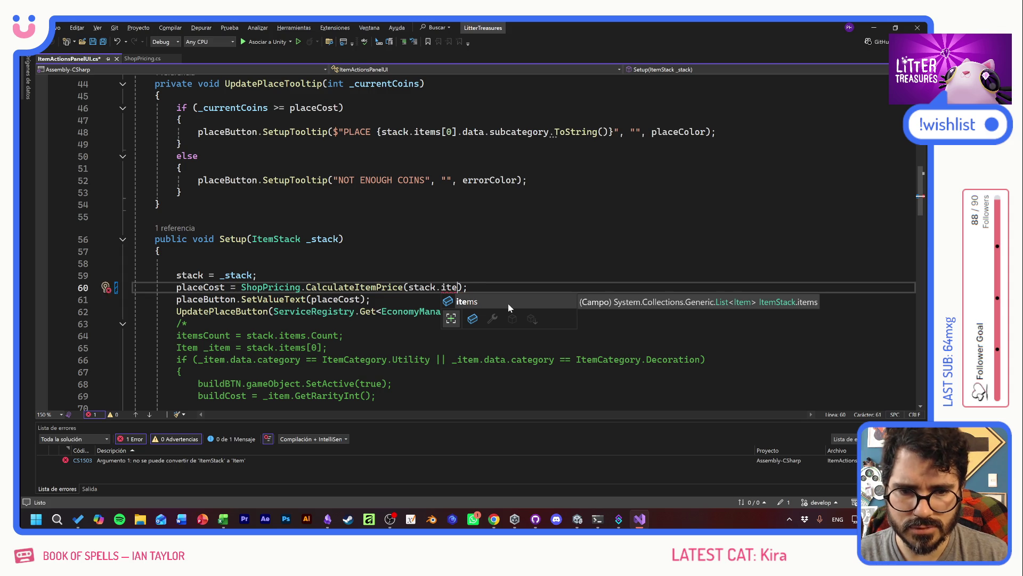
key(Tab)
text([)
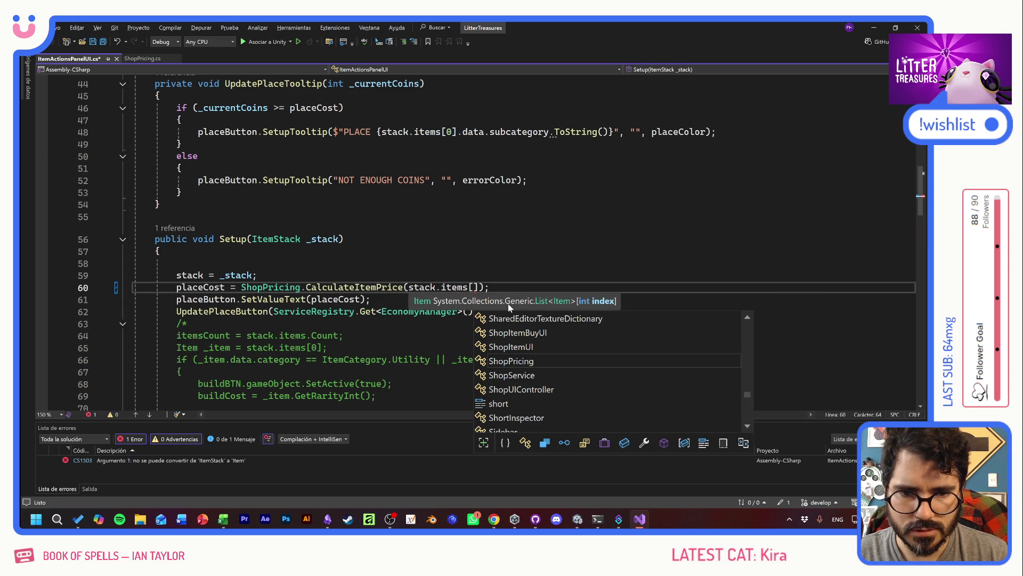
text(0)
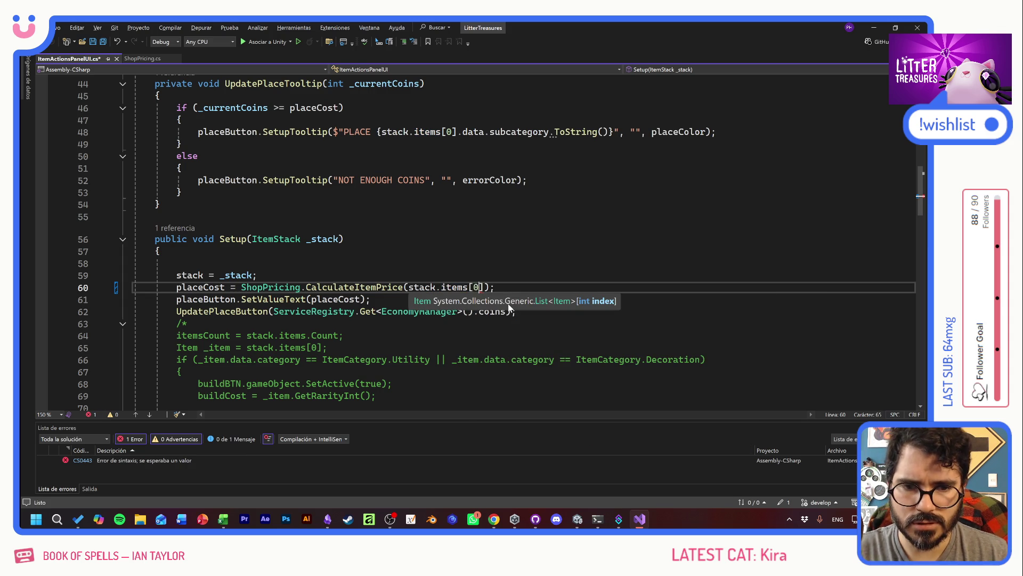
key(ctrl+s)
key(Up)
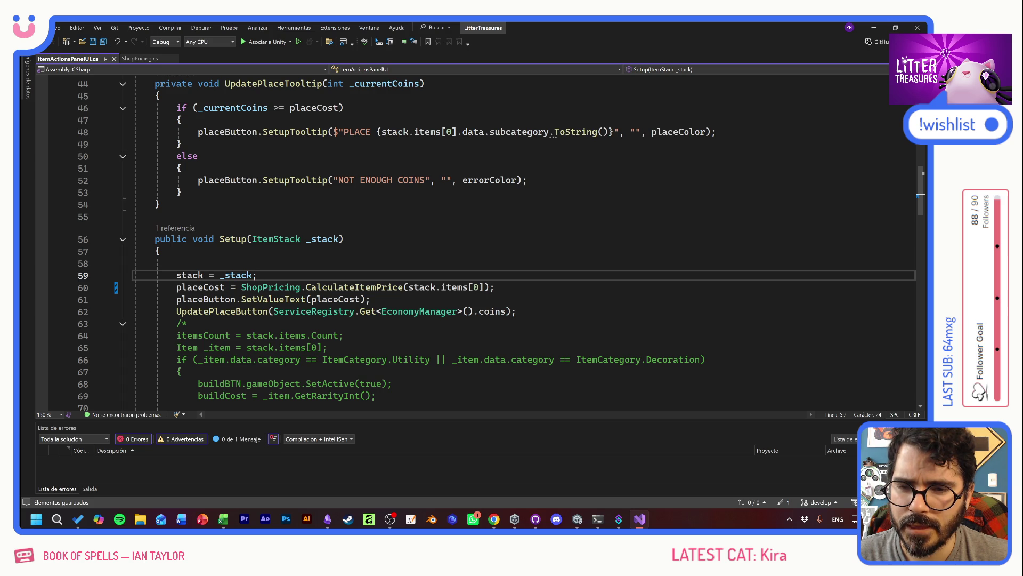
click(371, 299)
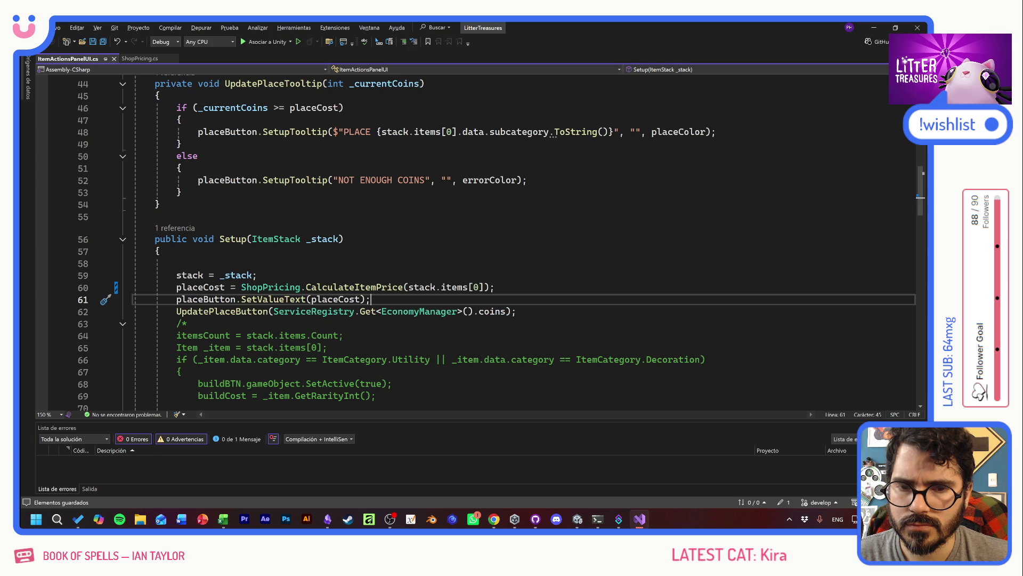
Review Setup's commented-out old code and insert blank lines after the UpdatePlaceButton call
scroll(480, 240, up, 5)
scroll(480, 240, up, 4)
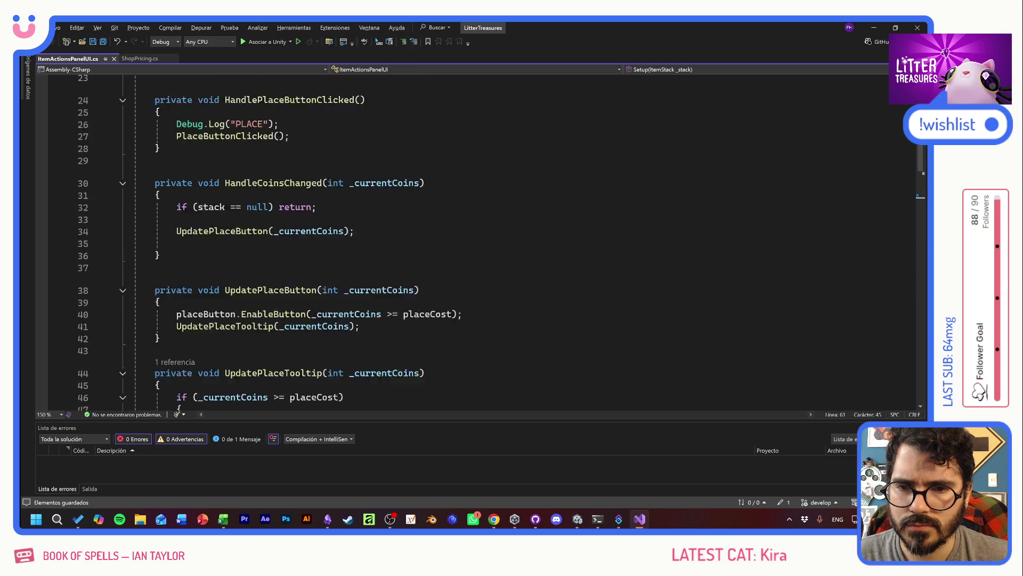
scroll(479, 239, down, 8)
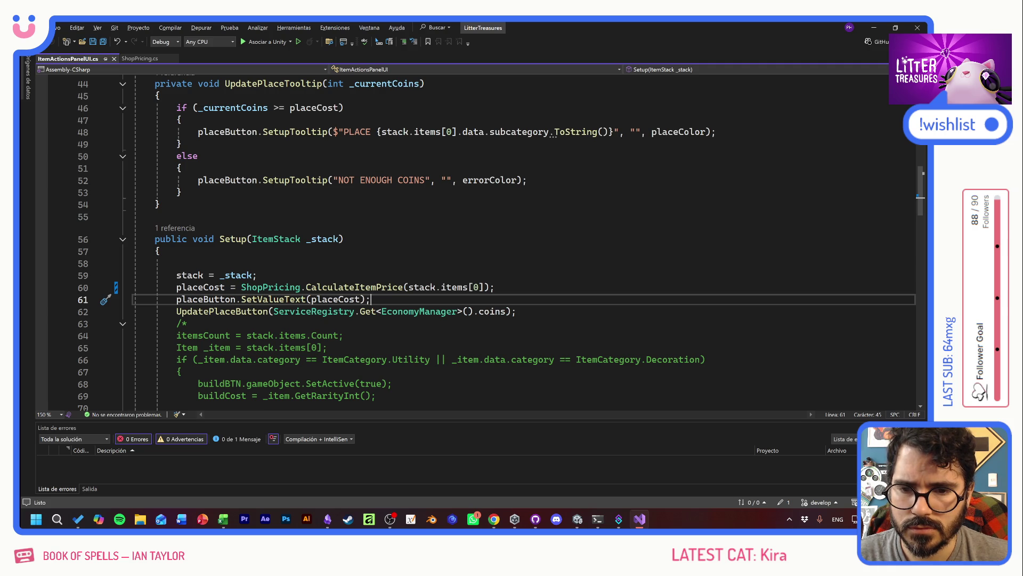
scroll(480, 240, down, 3)
mouse_move(187, 215)
mouse_down()
mouse_move(296, 335)
mouse_move(258, 372)
mouse_up()
click(176, 348)
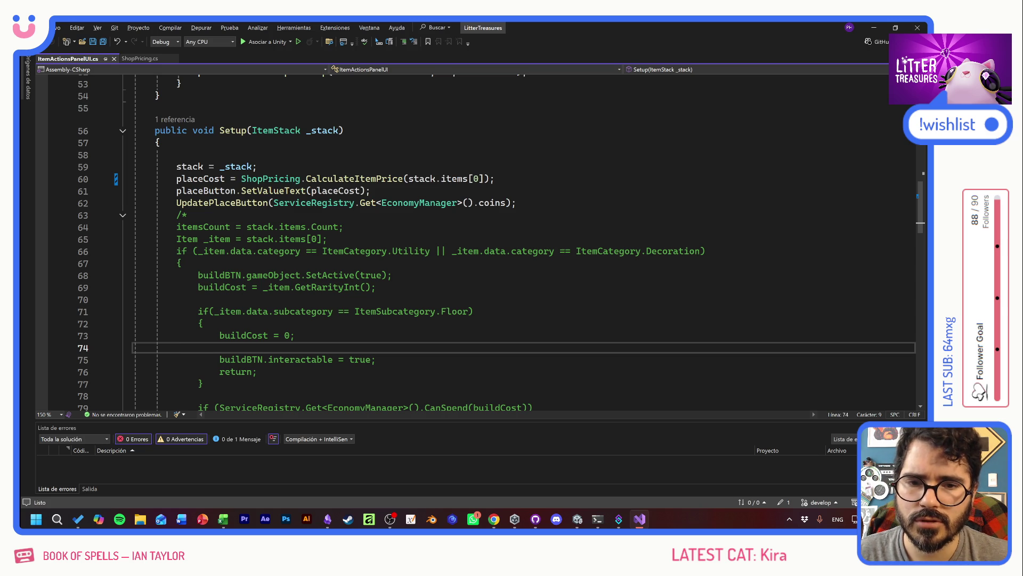
click(392, 275)
mouse_move(221, 191)
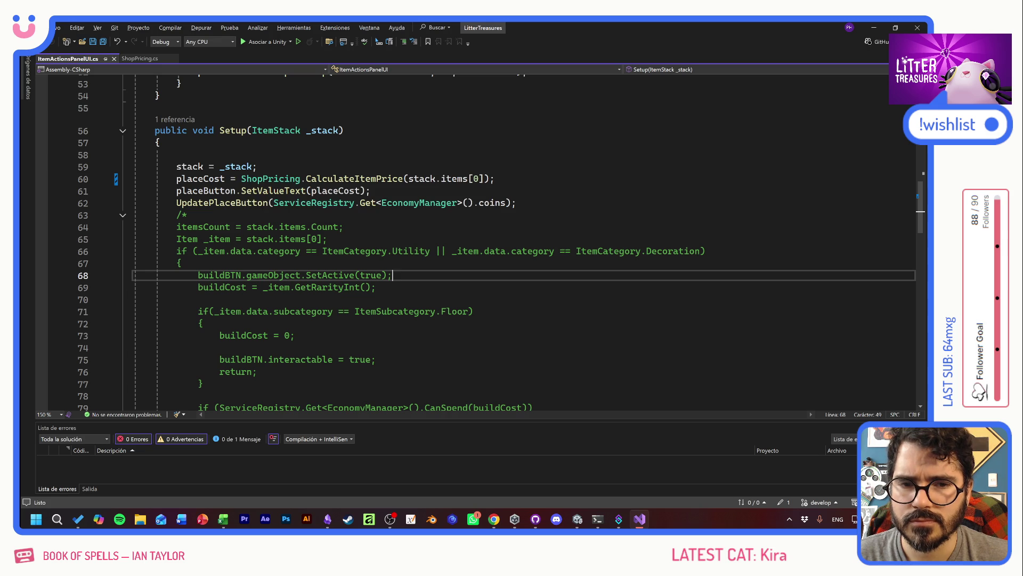
click(516, 203)
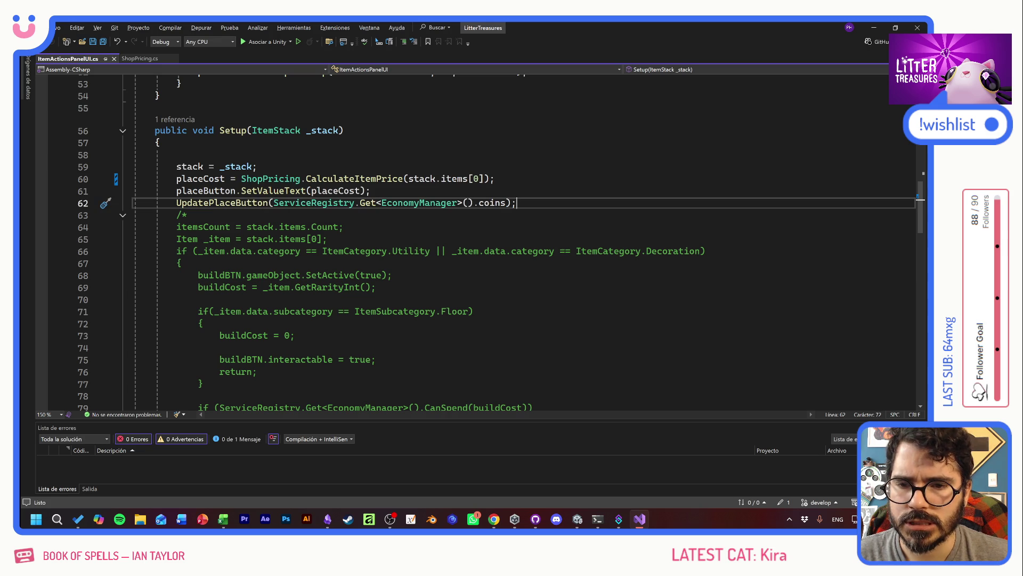
key(Return)
key(Return)
key(Return)
key(Up)
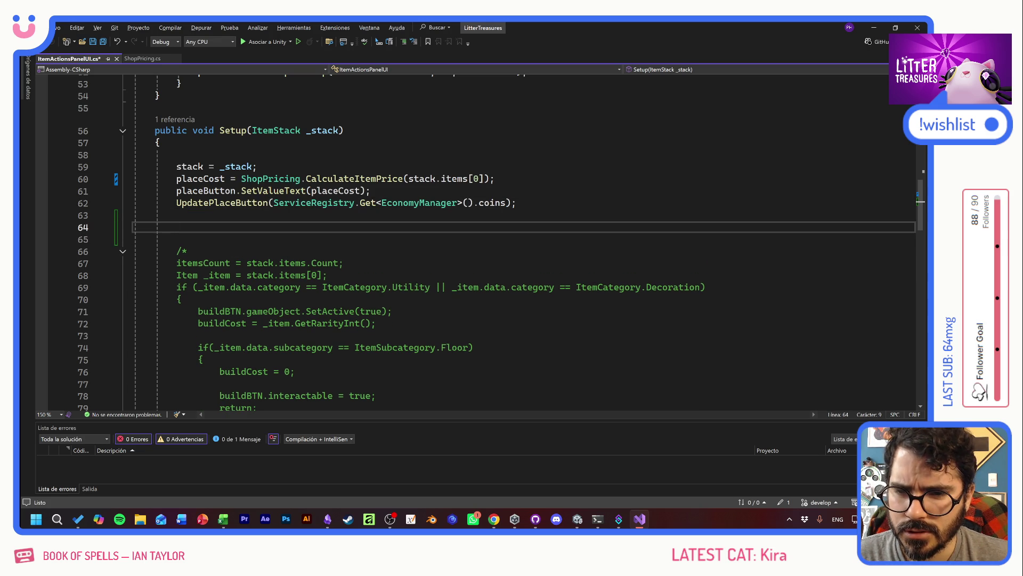
Copy the old Utility/Decoration category if condition onto the new blank line in Setup
drag(176, 287, 367, 288)
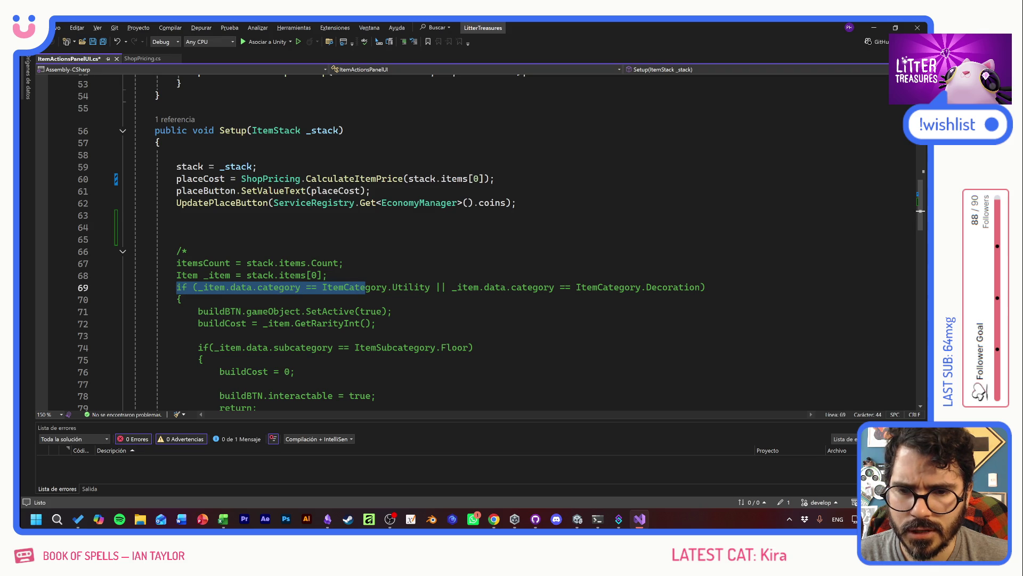
key(Home)
key(shift+End)
key(ctrl+c)
click(177, 227)
key(ctrl+v)
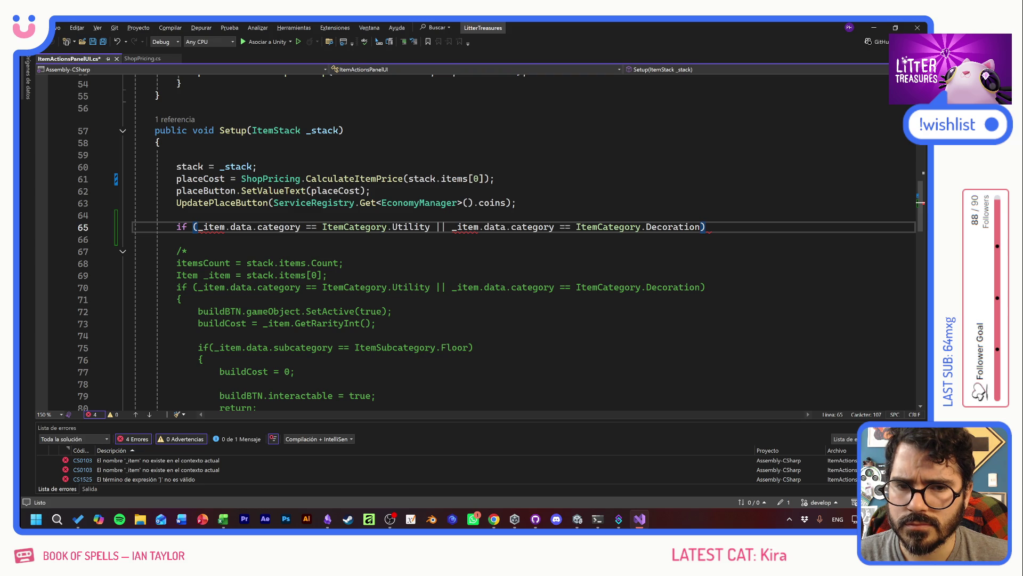
Start an 'Item _item =' declaration on a new line after the stack assignment
click(184, 167)
key(Up)
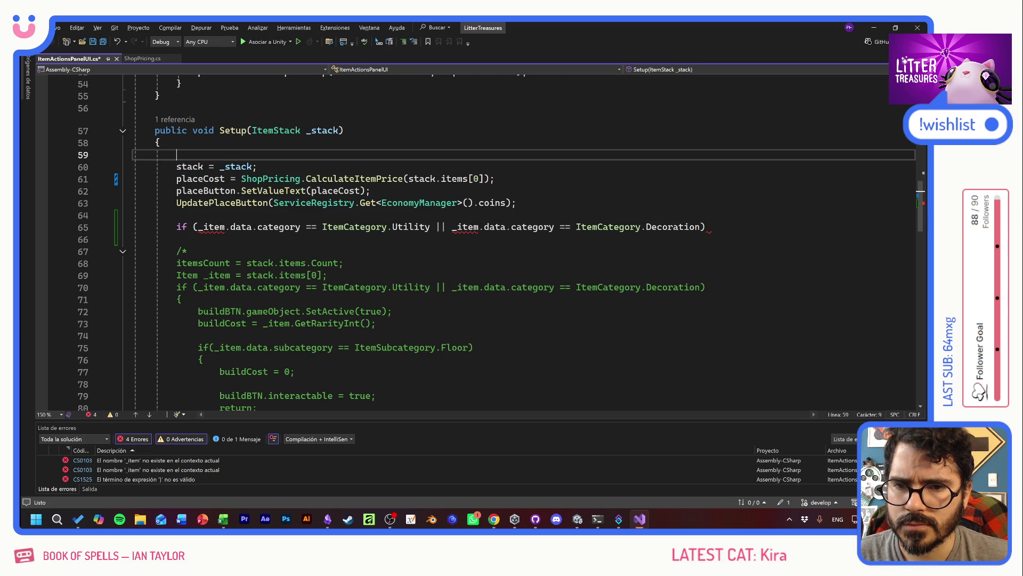
click(257, 166)
key(Return)
text(item)
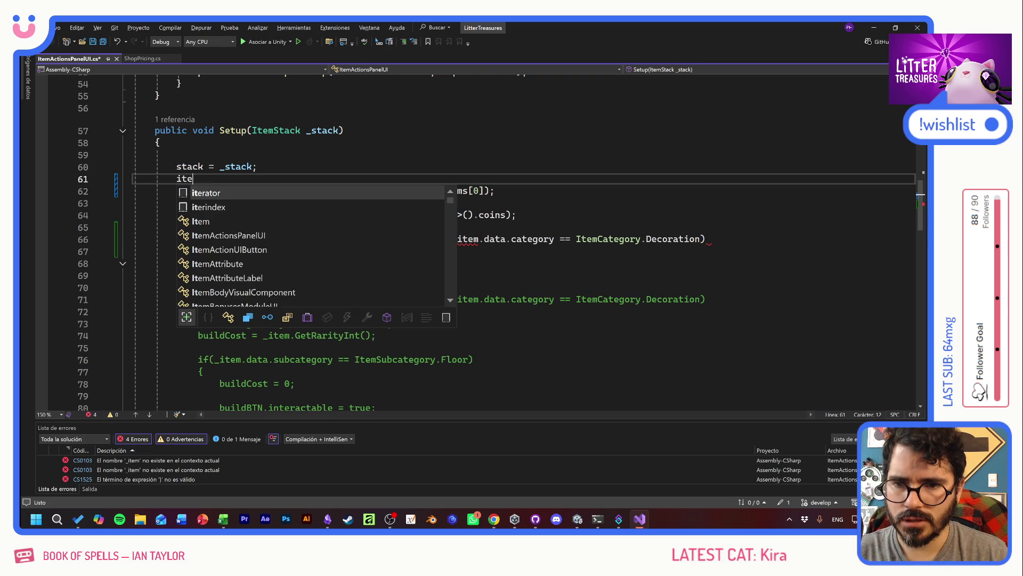
key(BackSpace)
key(BackSpace)
key(BackSpace)
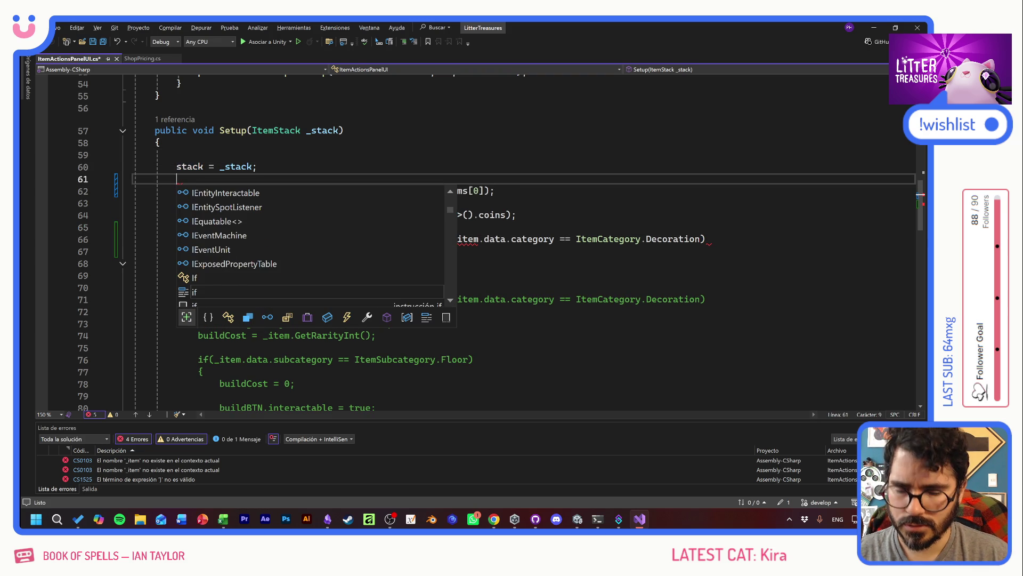
text(Item _)
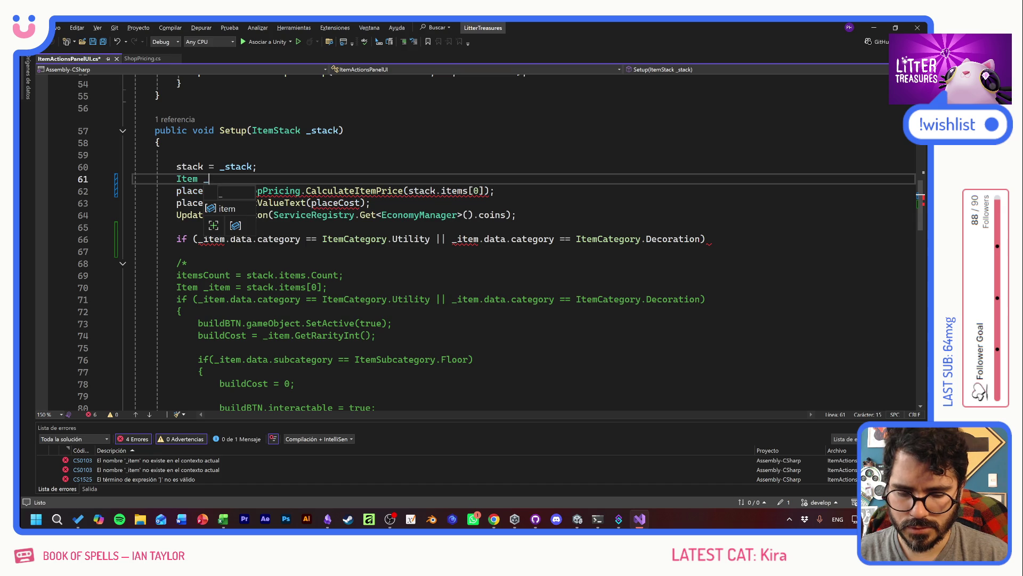
text(item =)
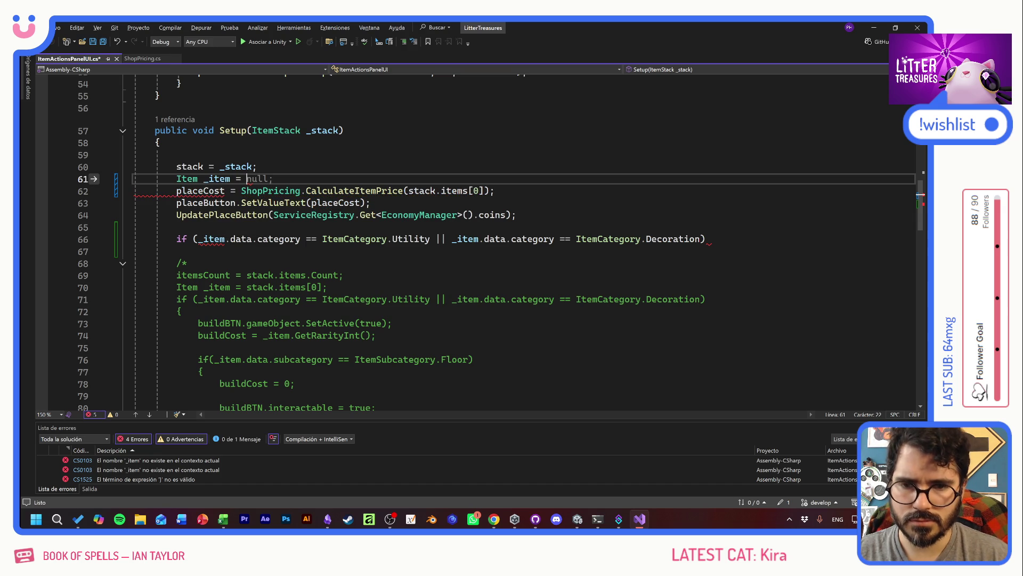
Move stack.items[0] into _item's declaration, pass _item to CalculateItemPrice, and save
drag(241, 191, 478, 191)
key(ctrl+x)
key(Up)
key(ctrl+v)
click(415, 191)
text(_item)
key(Up)
text(;)
key(ctrl+s)
click(429, 238)
click(188, 262)
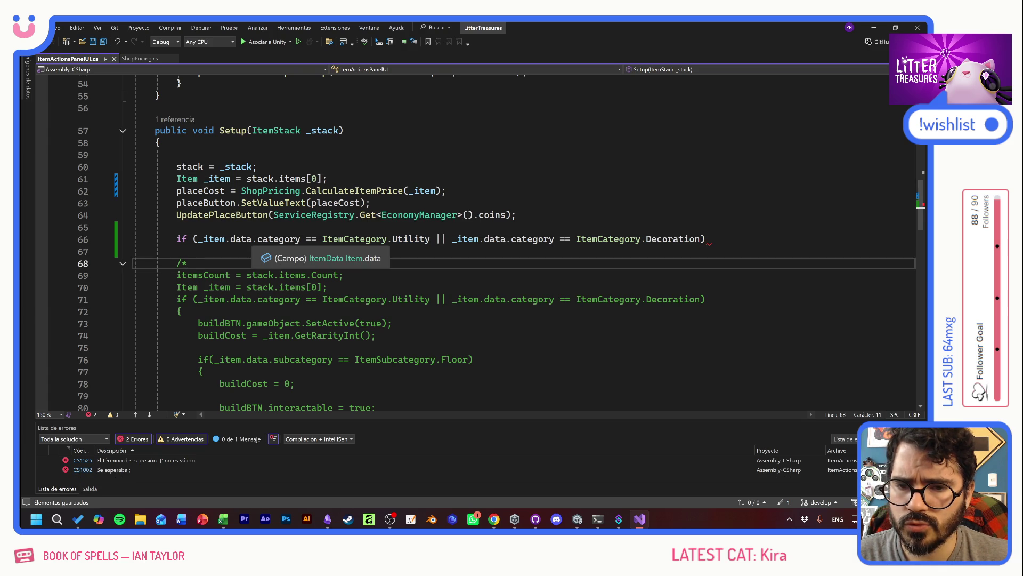
Change the copied condition to compare data.subcategory with ItemSubcategory.Food
click(279, 239)
double_click(279, 239)
text(sub)
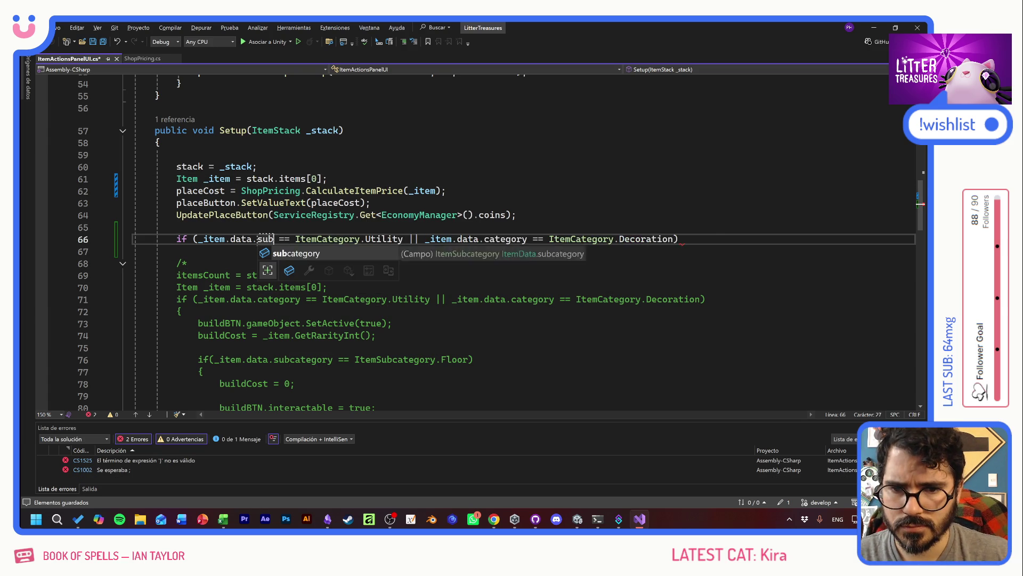
key(Tab)
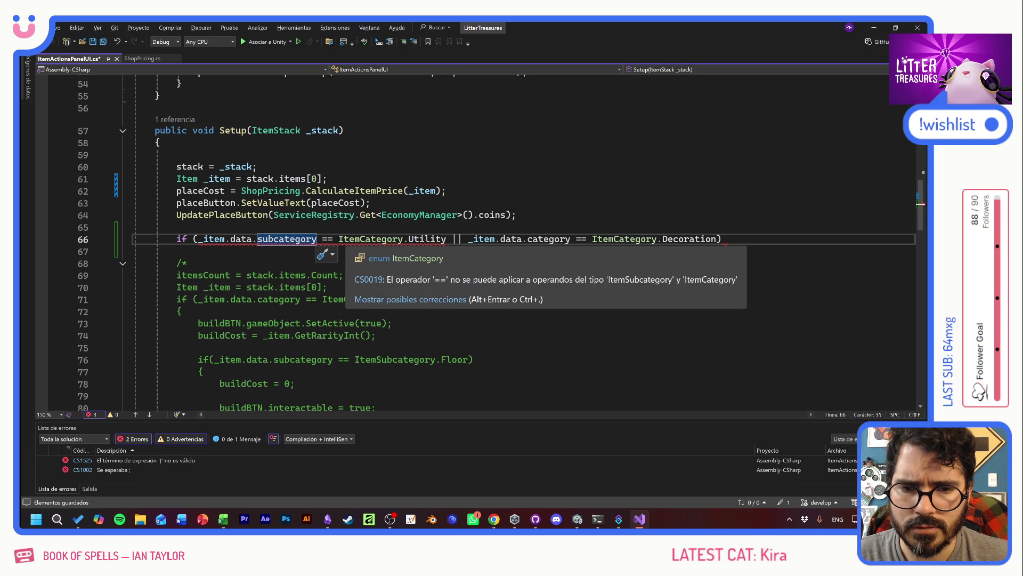
click(360, 238)
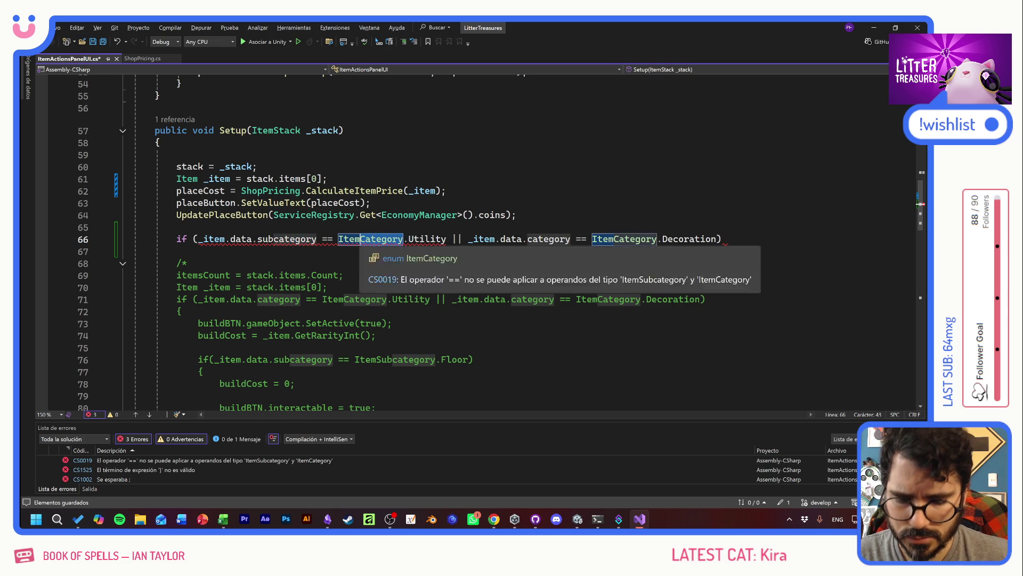
text(Sub)
key(ctrl+Delete)
text(SubCategory)
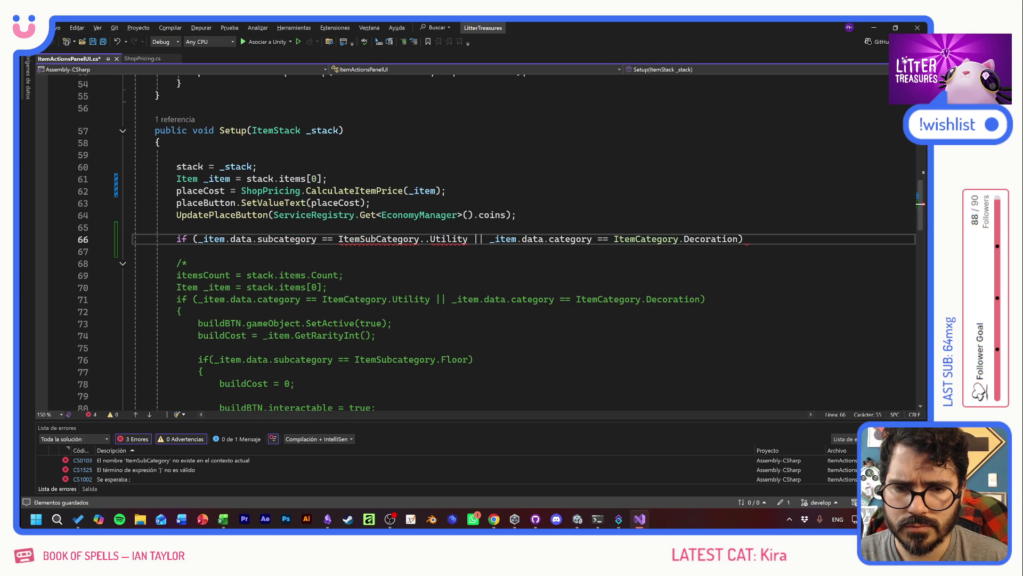
key(BackSpace)
text(c)
key(Tab)
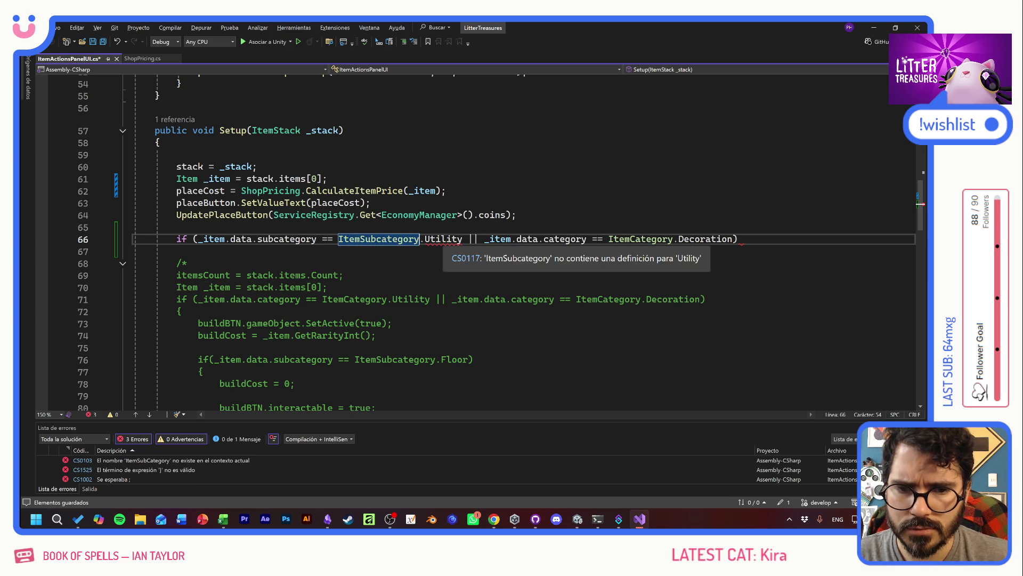
text(.Food)
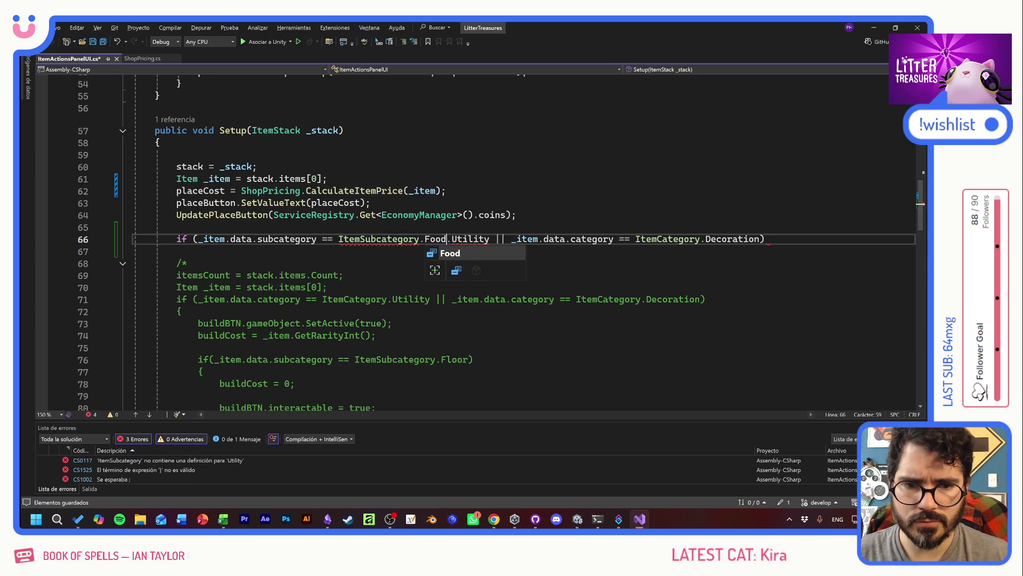
Replace the leftover Utility/Decoration checks with an OR test for ItemSubcategory.Sand and open a block
drag(448, 239, 744, 238)
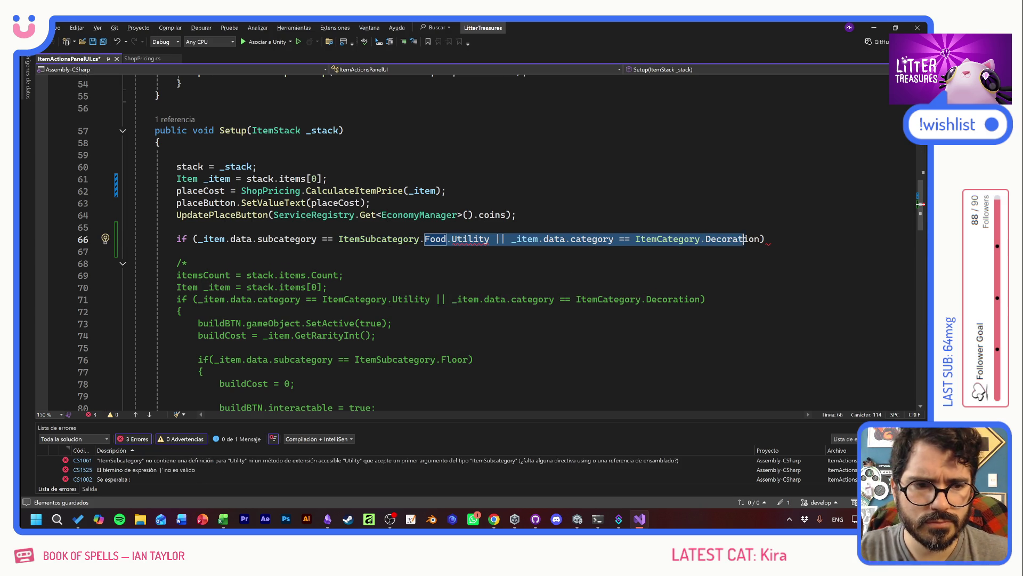
key(BackSpace)
drag(447, 239, 199, 239)
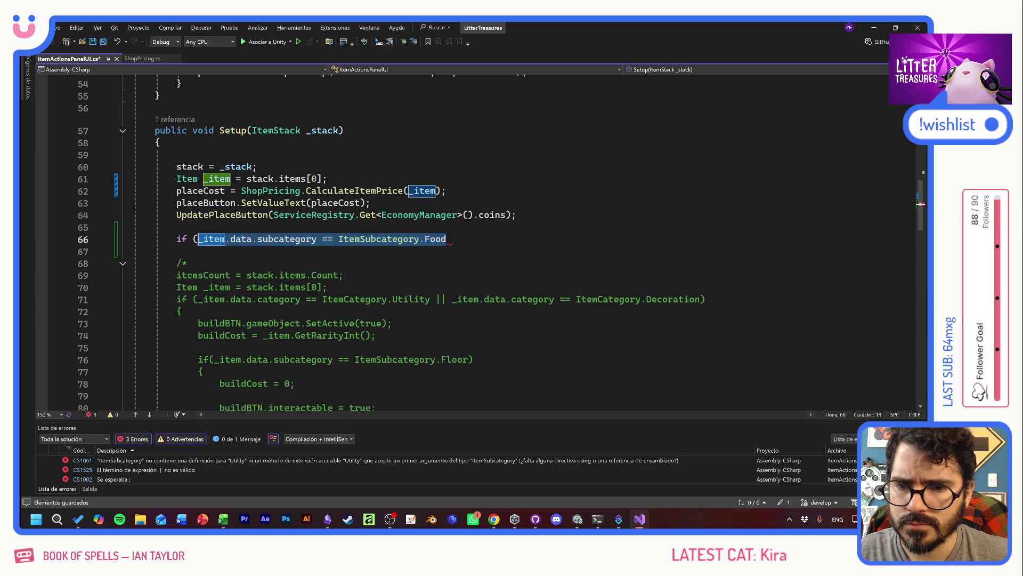
key(End)
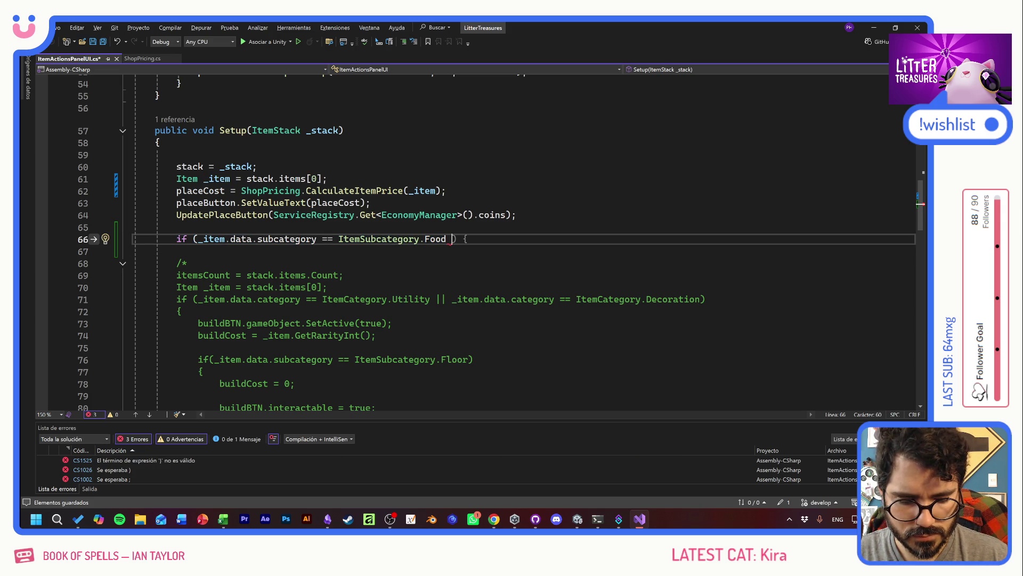
text(||)
key(ctrl+v)
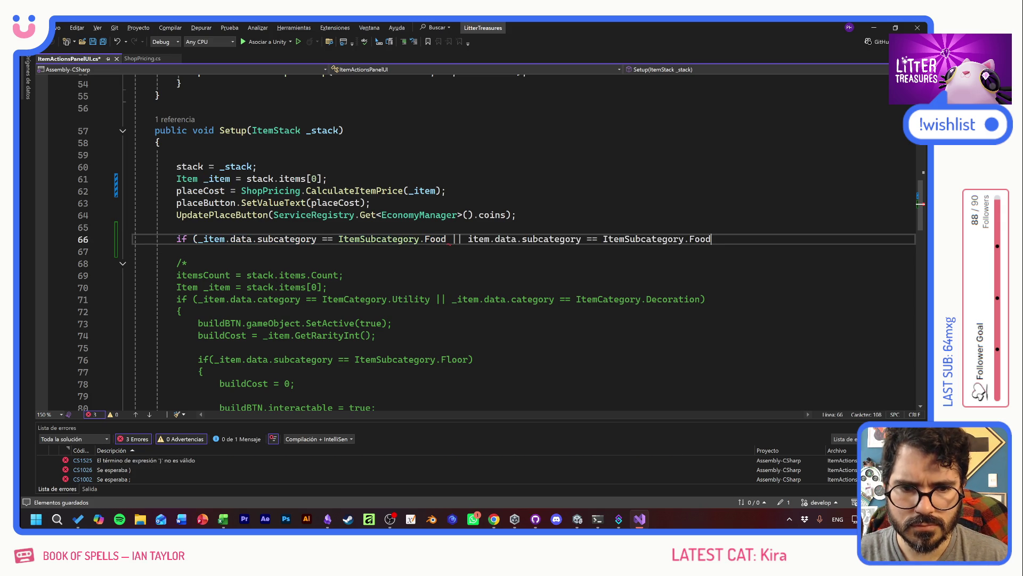
key(BackSpace)
key(BackSpace)
key(BackSpace)
text(Sand) {)
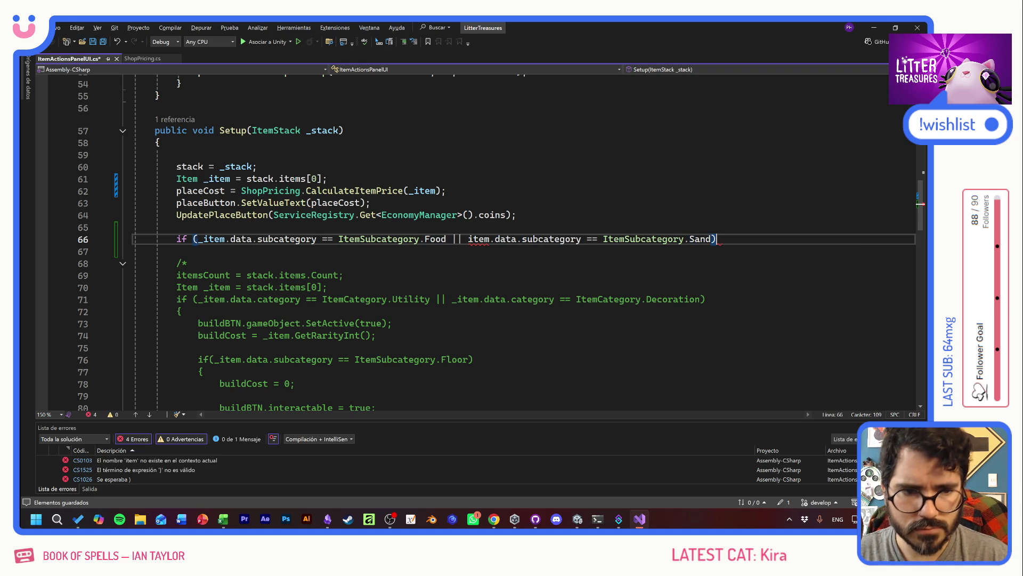
key(Return)
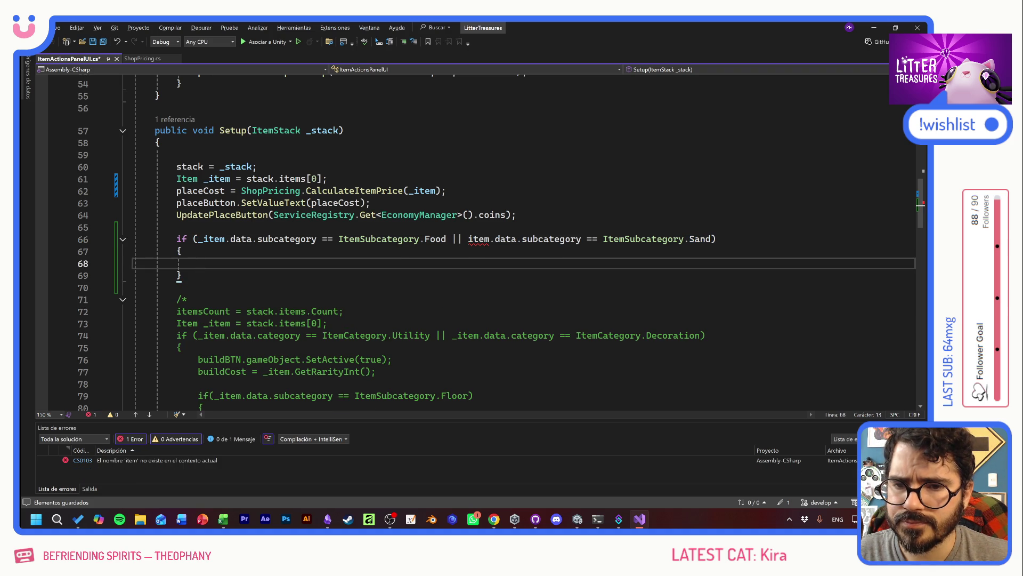
Call placeButton.Hide() inside the Food/Sand block and save the script
double_click(206, 202)
key(ctrl+c)
click(198, 263)
key(ctrl+v)
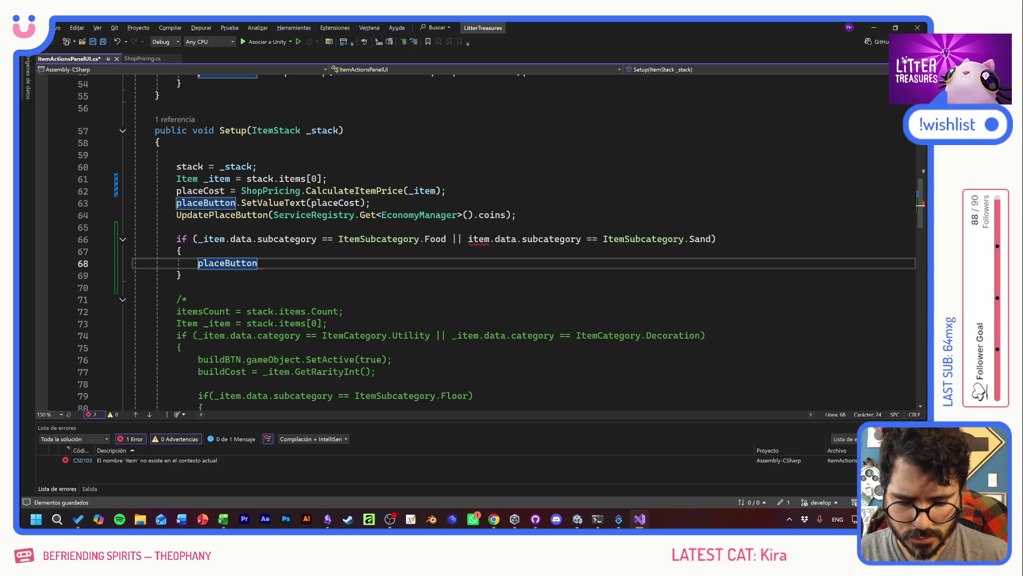
text(.)
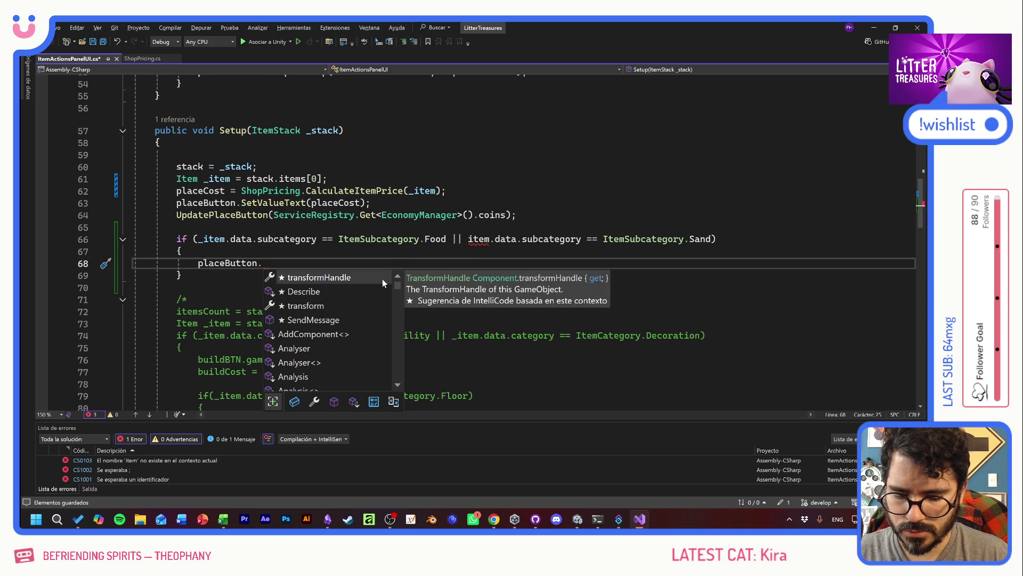
text(Hide())
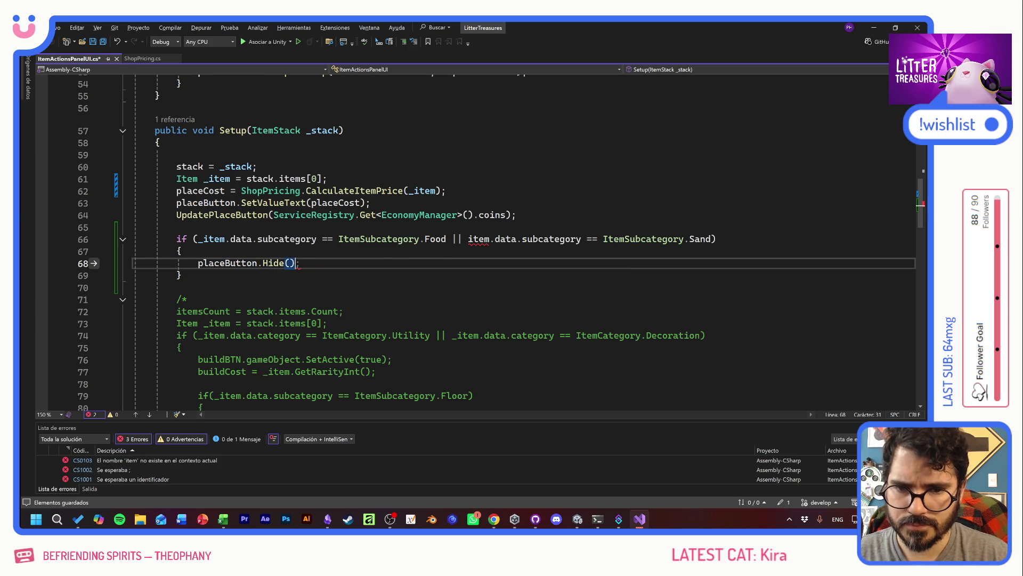
text(;)
key(ctrl+s)
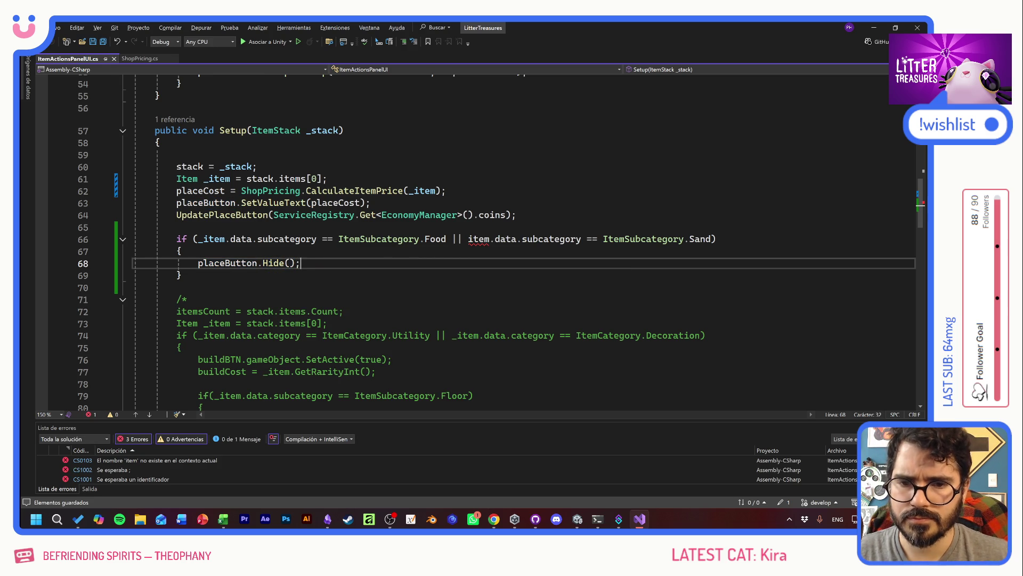
Add the missing underscore so the condition's second comparison uses _item
click(182, 275)
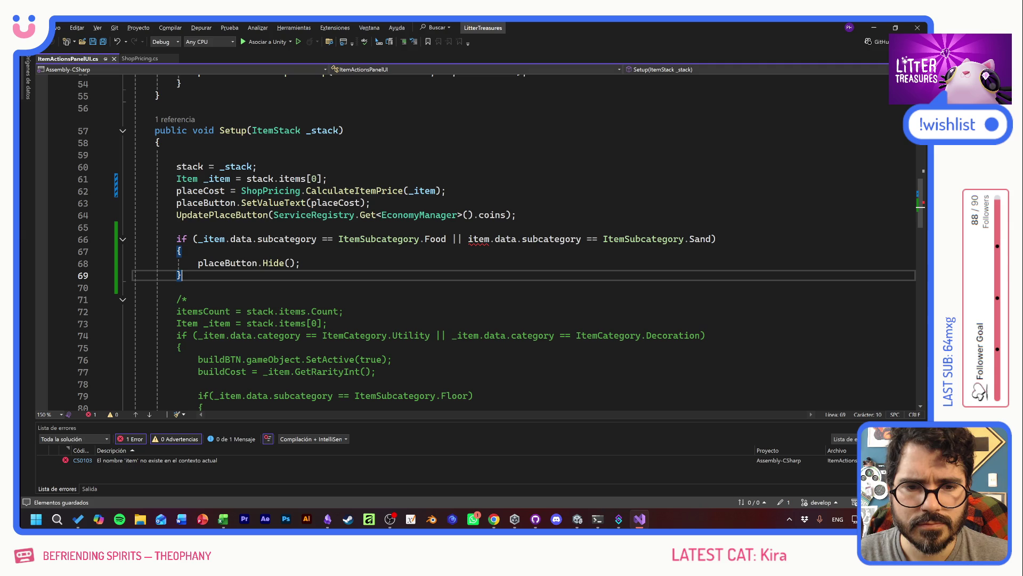
click(226, 240)
click(468, 240)
text(_)
click(301, 262)
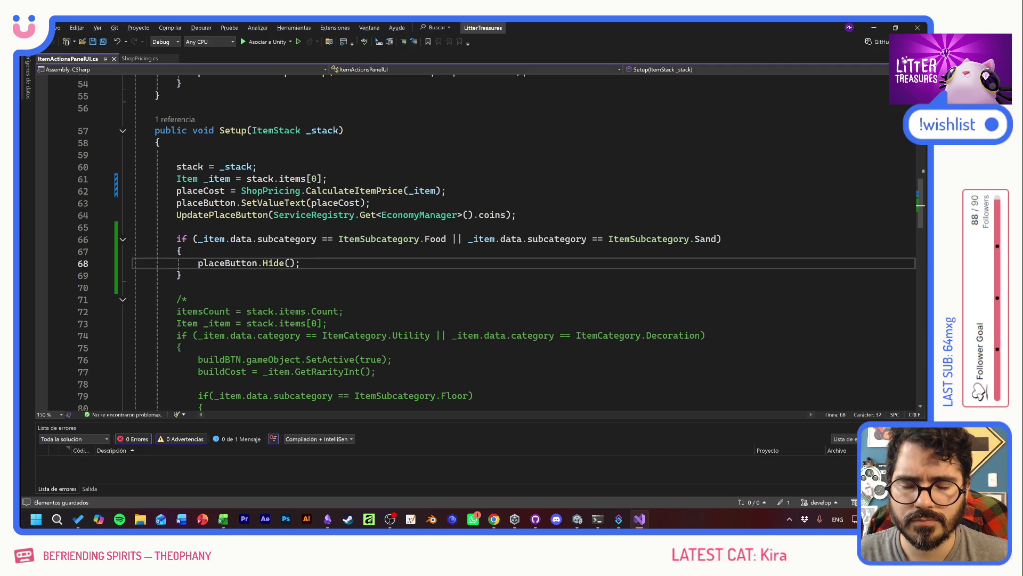
click(181, 275)
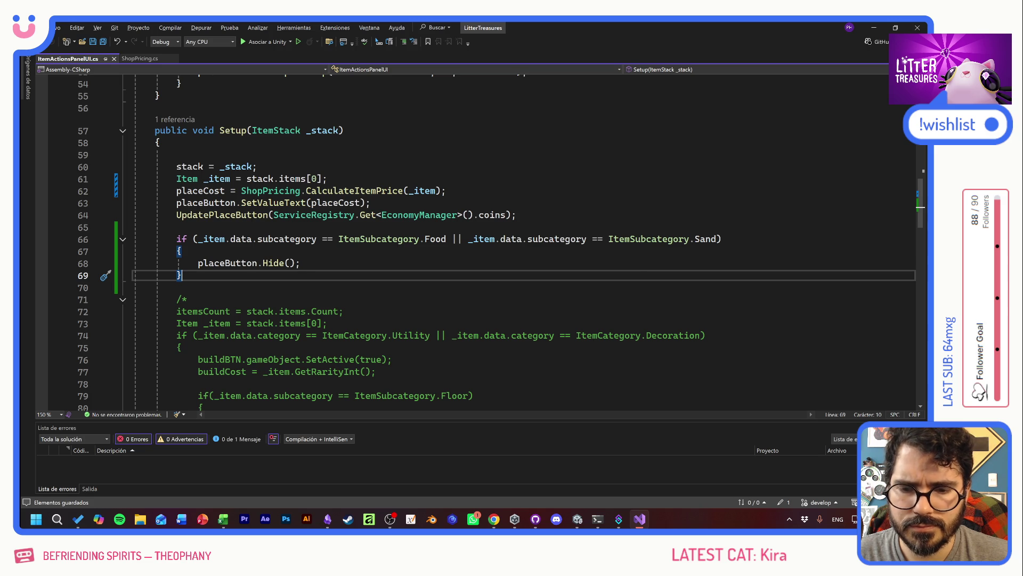
scroll(479, 242, down, 3)
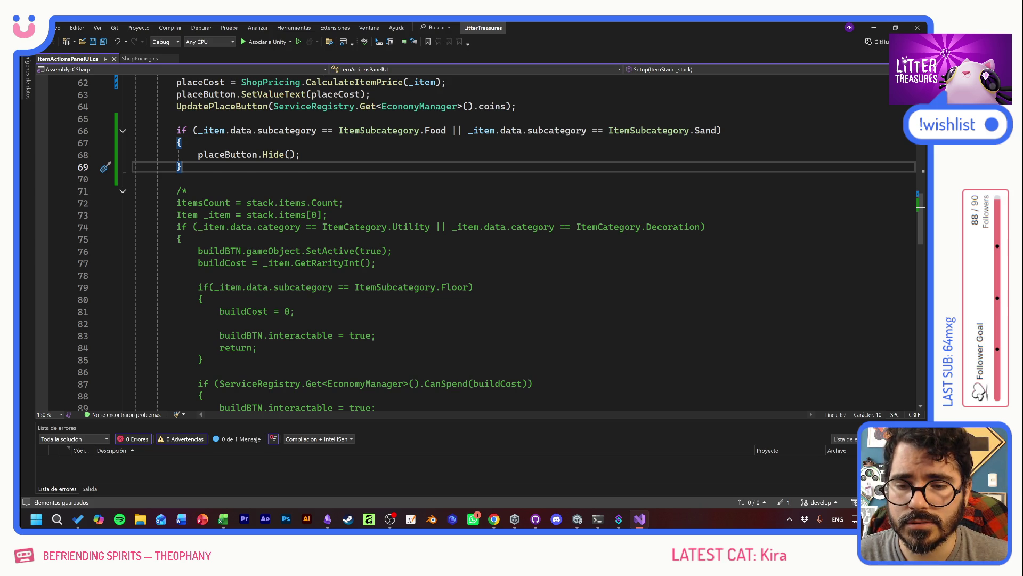
scroll(501, 244, down, 1)
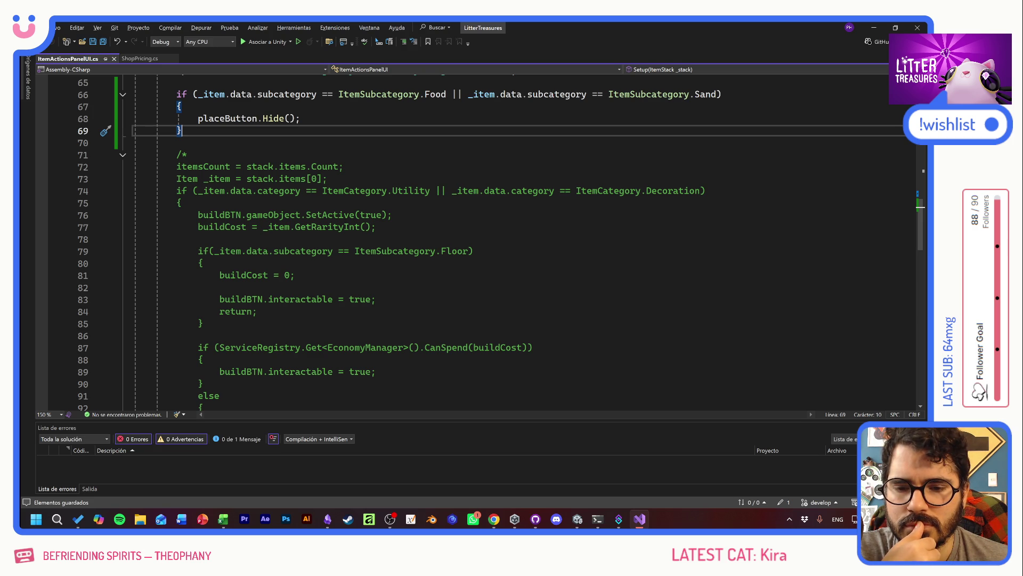
scroll(480, 239, up, 8)
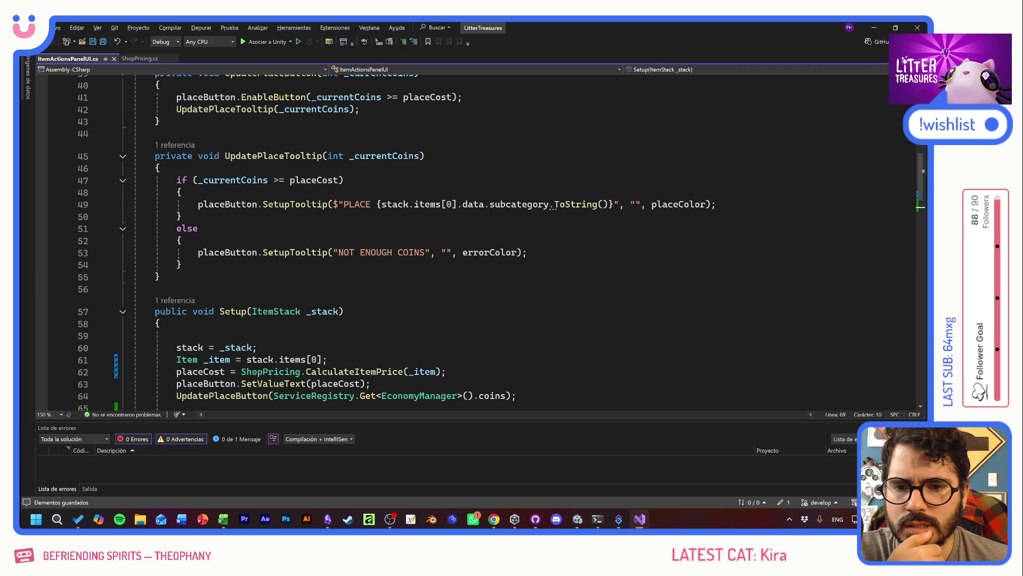
scroll(479, 240, up, 1)
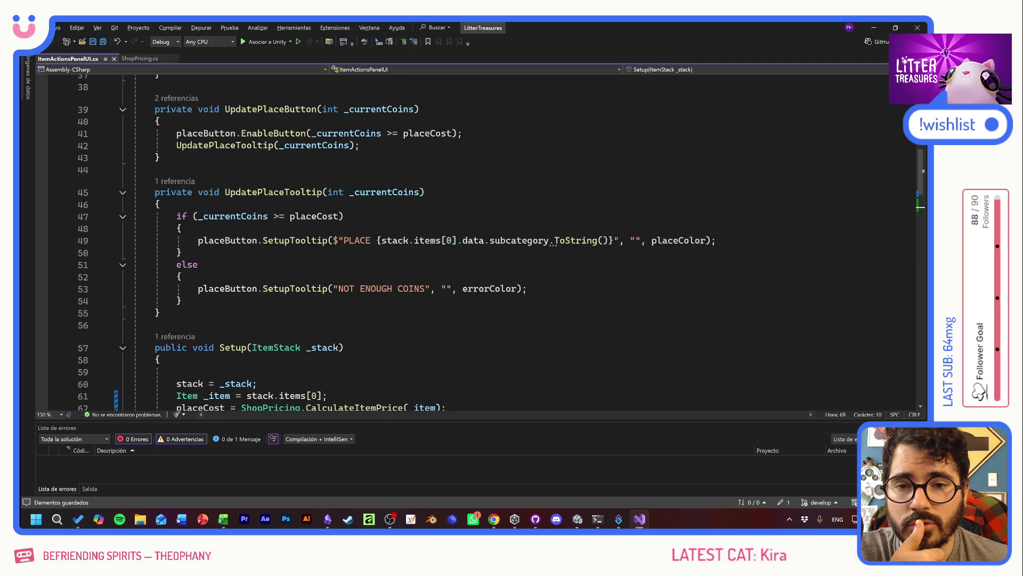
scroll(479, 240, up, 3)
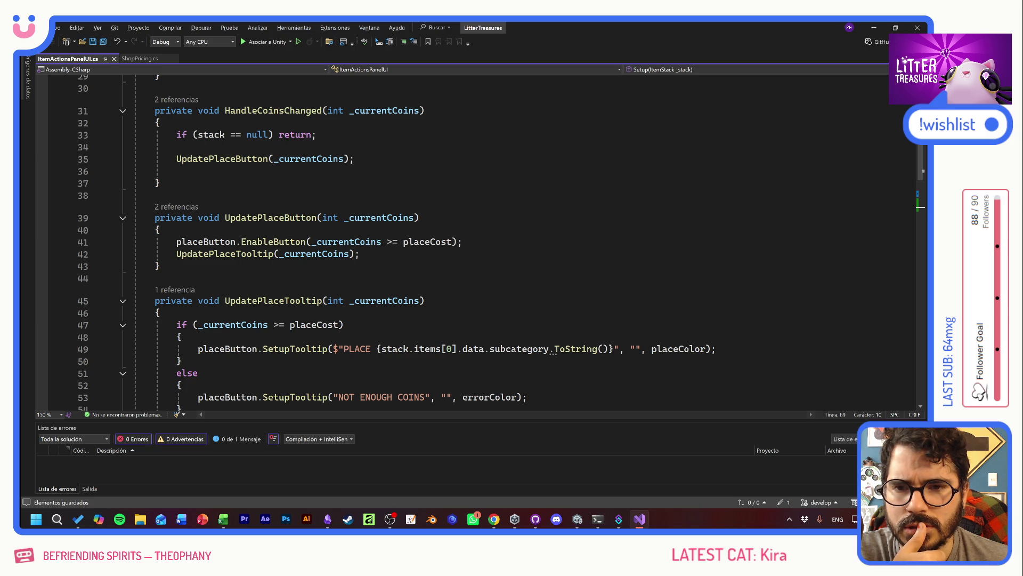
mouse_move(519, 349)
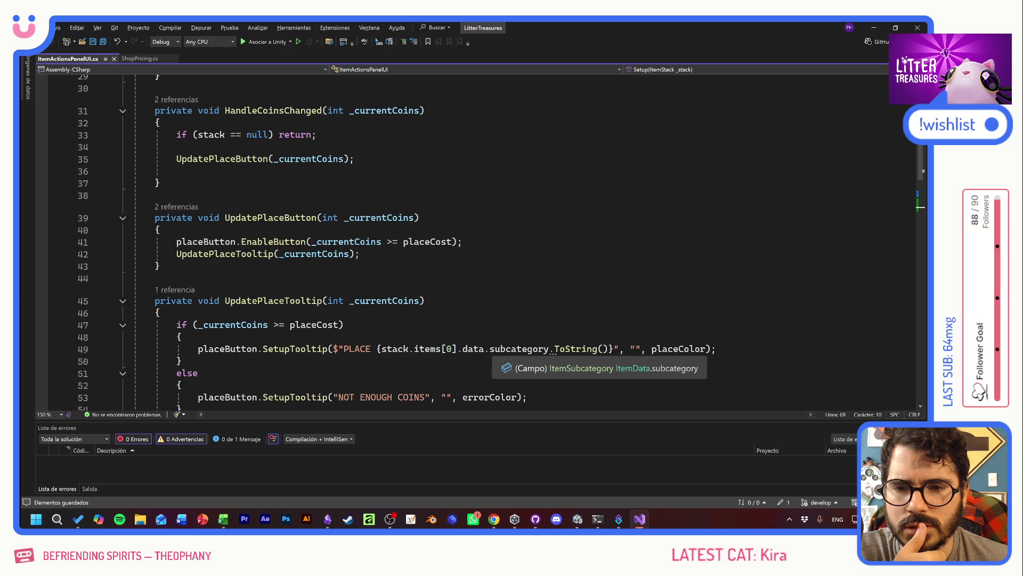
scroll(519, 349, down, 5)
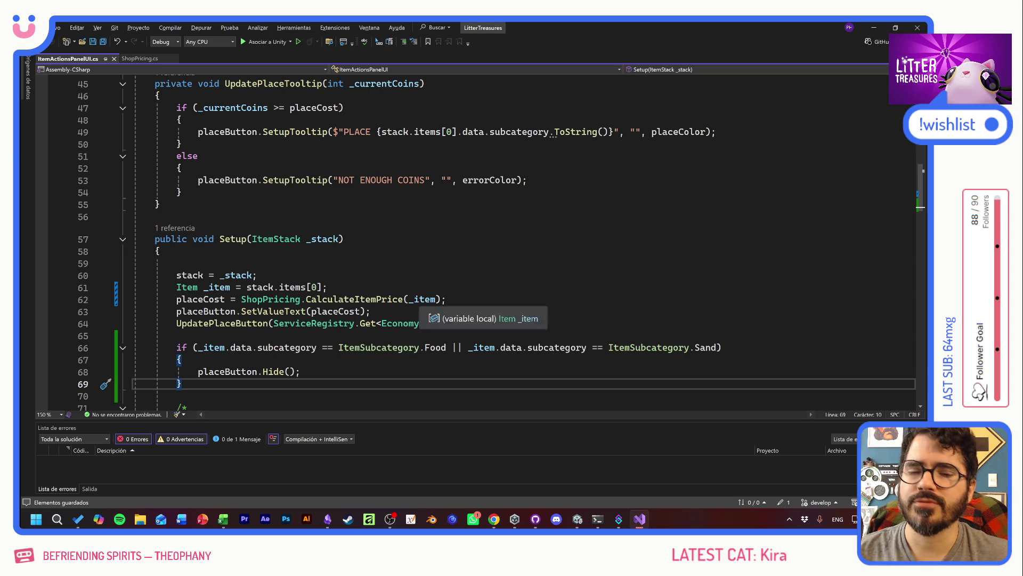
scroll(427, 309, up, 4)
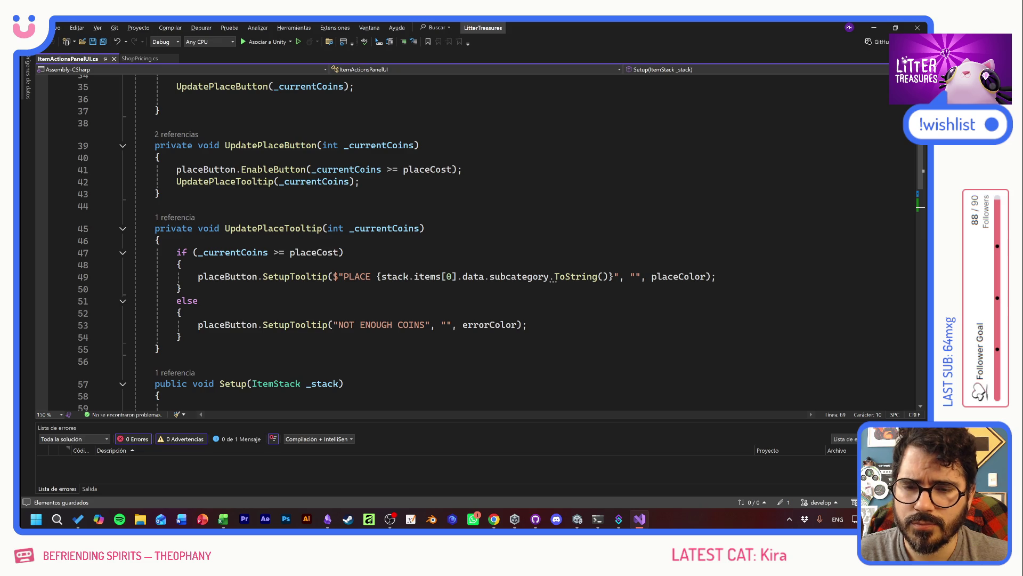
key(alt+Tab)
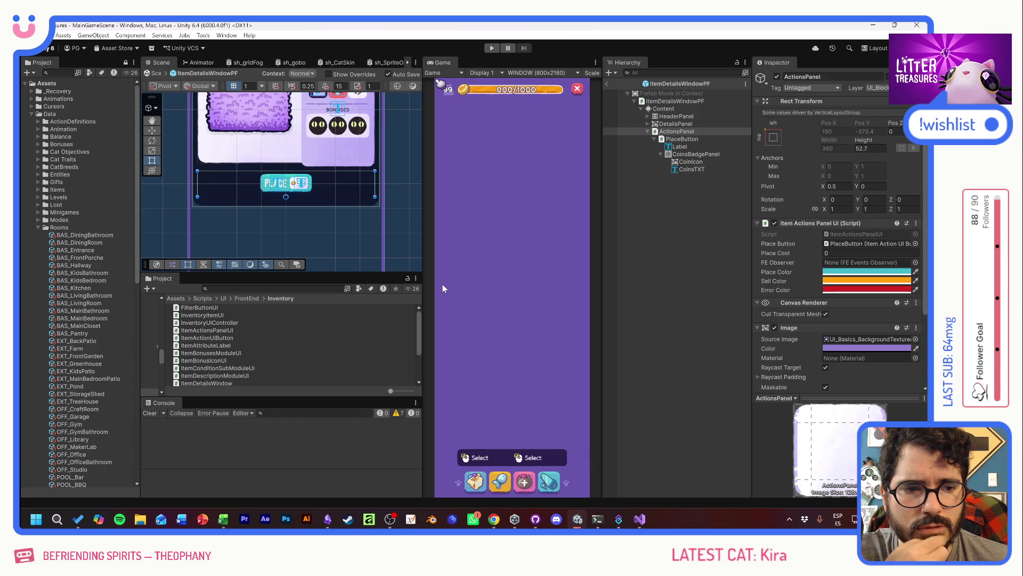
Enter Play mode to test the updated place button script
click(493, 49)
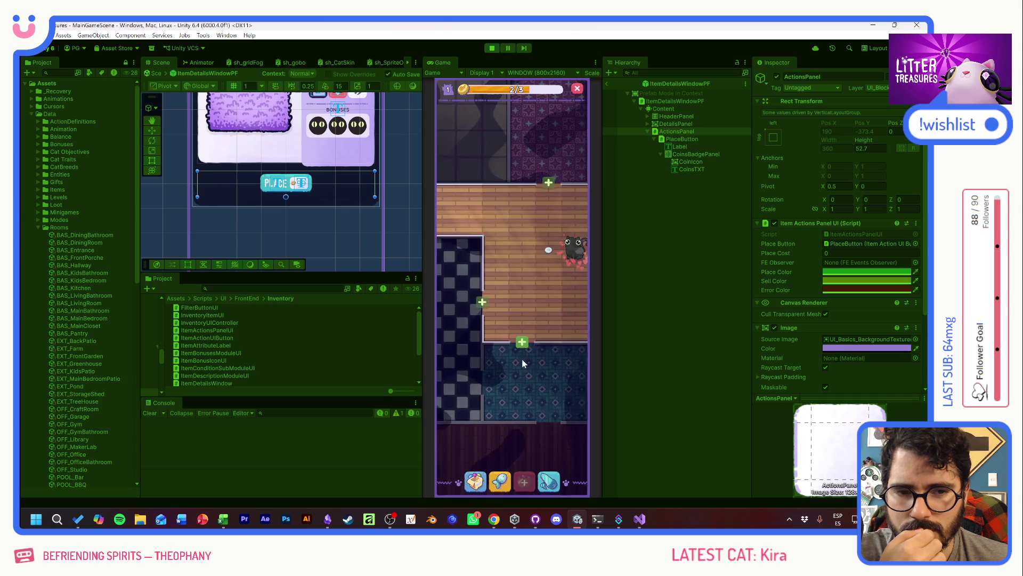
Open the inventory, view the Scratch Pole and Thin Sand Box details, then close it
click(476, 482)
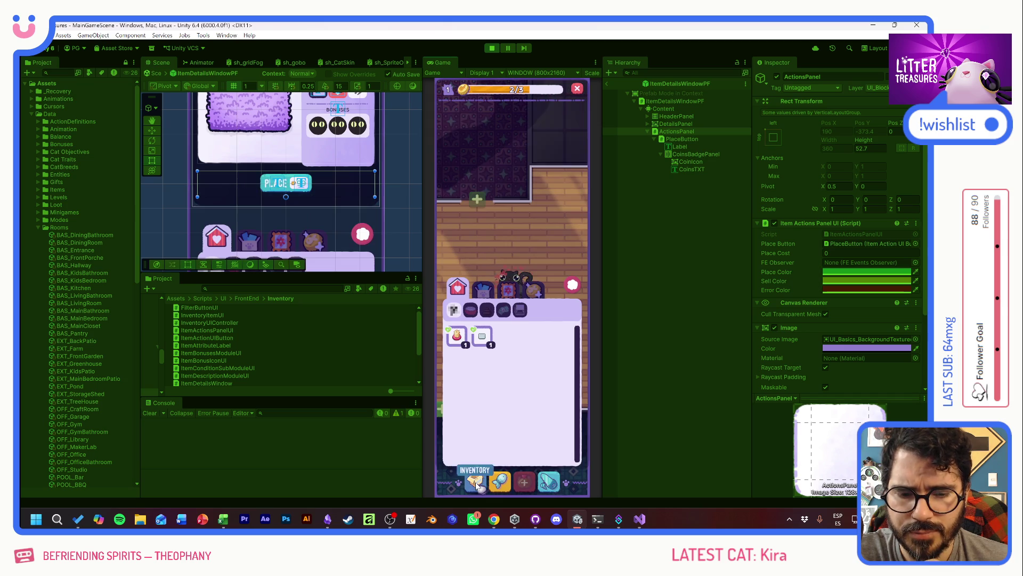
click(457, 335)
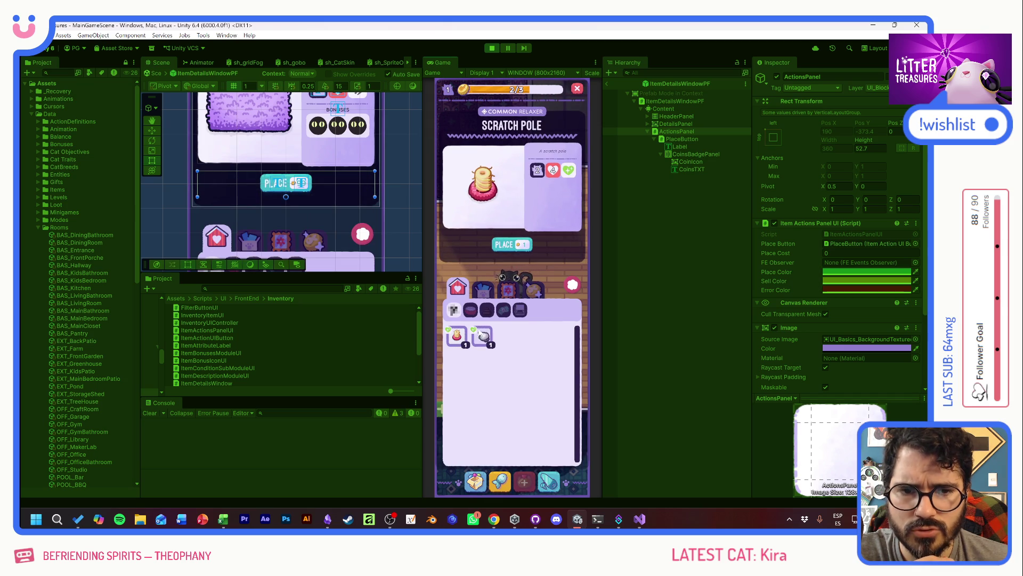
click(482, 336)
click(457, 336)
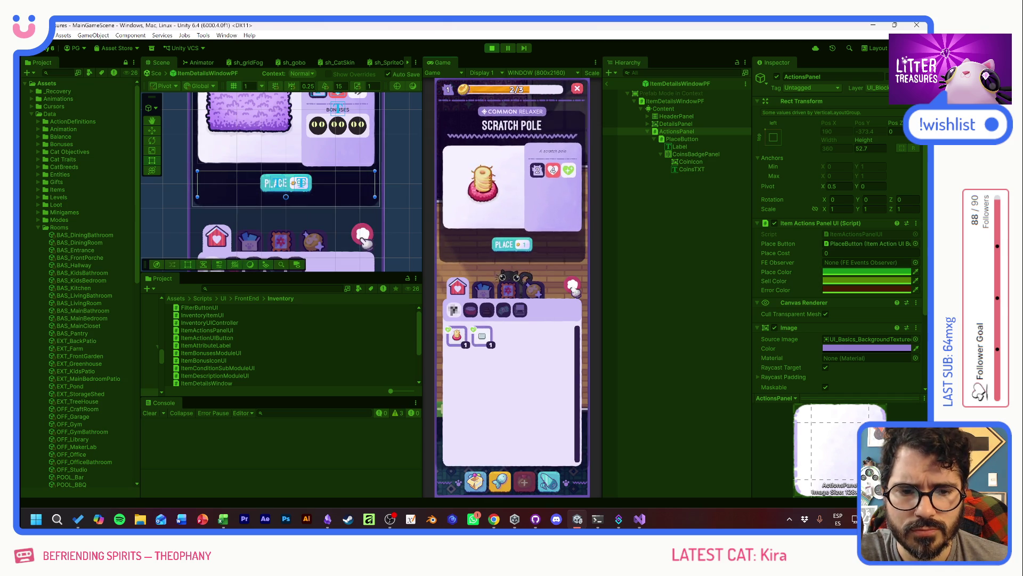
click(574, 289)
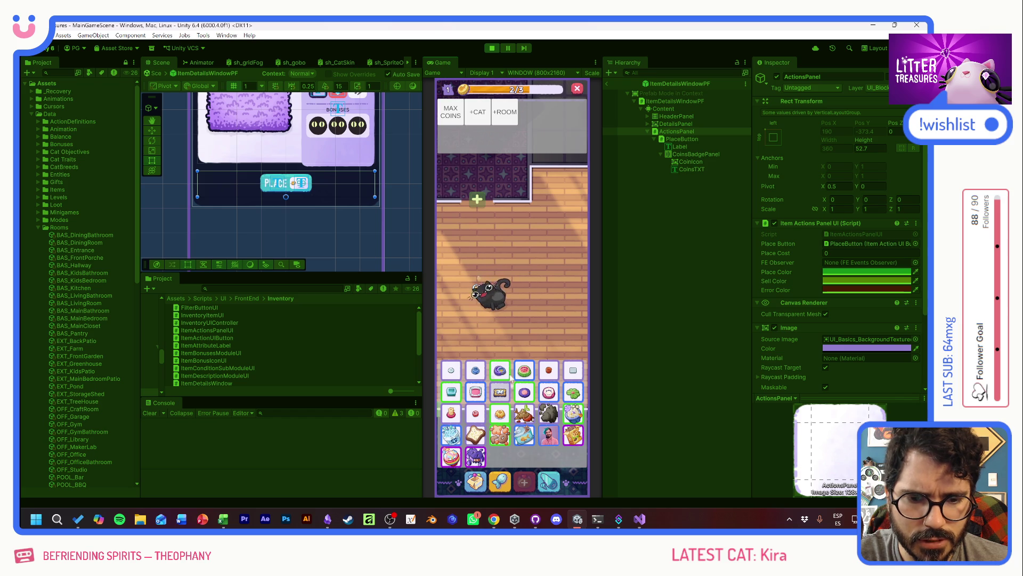
Reopen the inventory, browse Simple Rug, Patched Pillow, Yellow Jello, and try placing Ceramic Watermelon
click(482, 457)
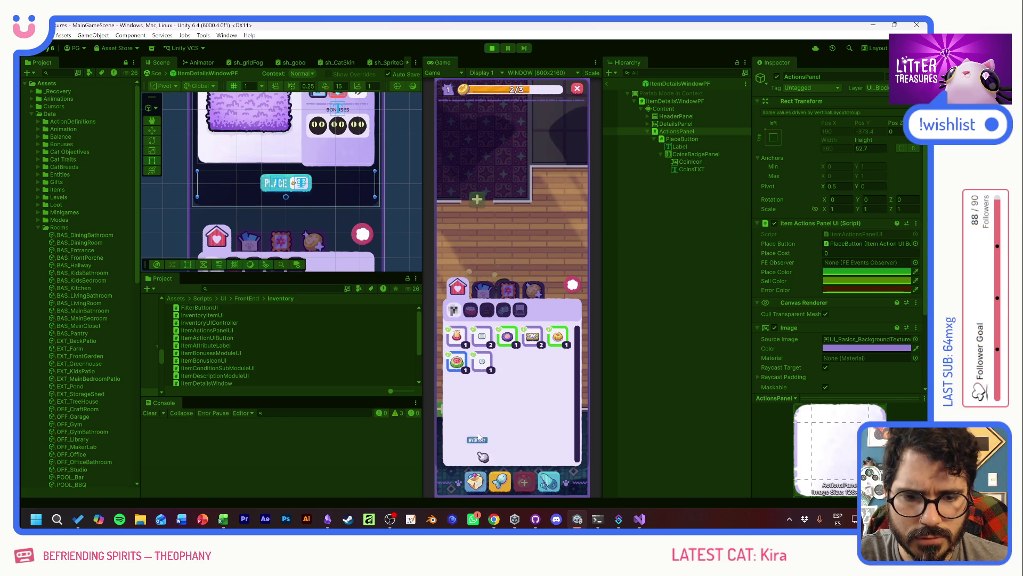
click(460, 340)
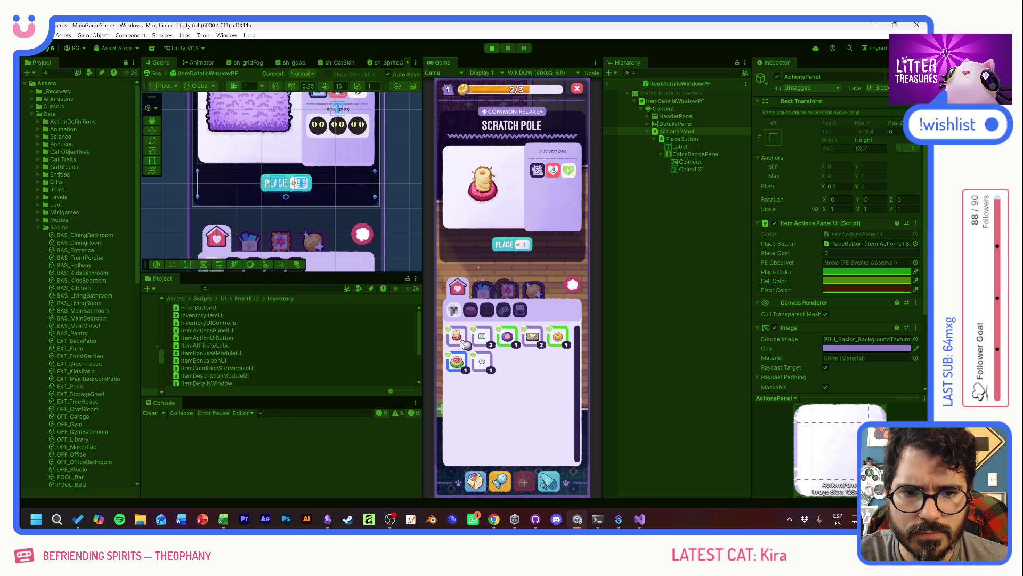
click(483, 336)
click(509, 338)
click(532, 337)
click(558, 337)
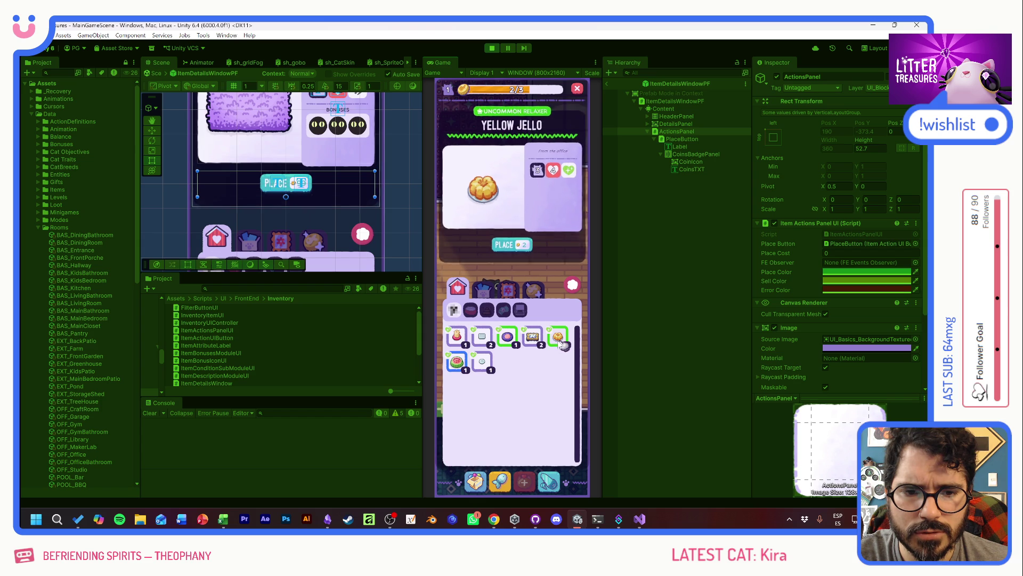
click(454, 364)
click(520, 245)
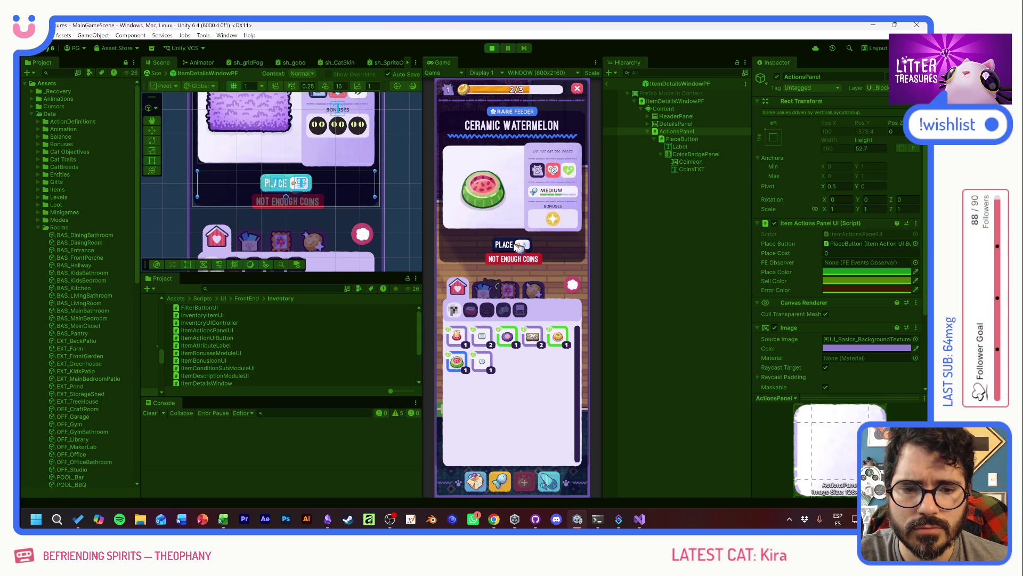
click(512, 336)
Place the Simple Rug, then the Scratch Pole further down the room floor
click(506, 245)
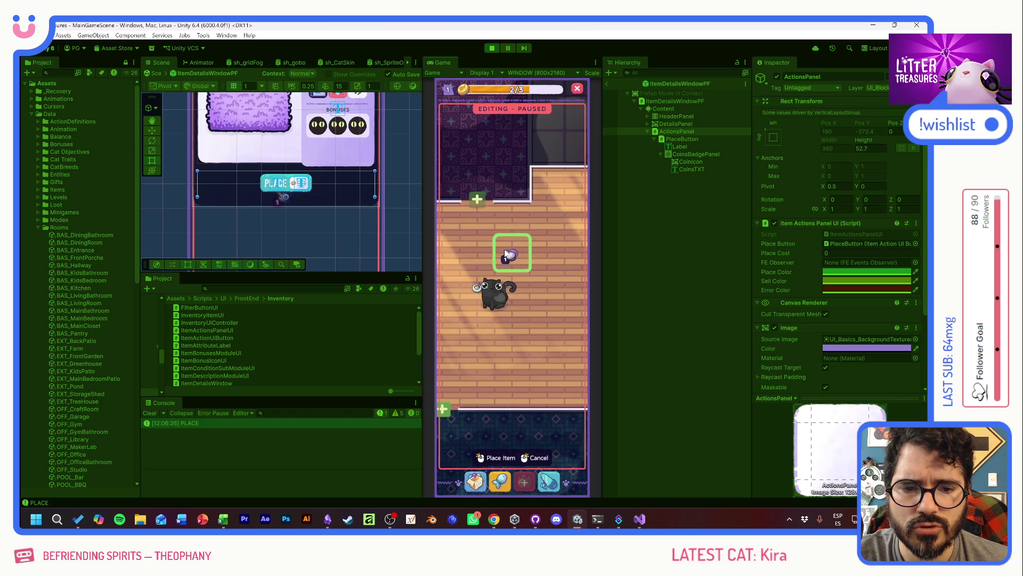
click(501, 457)
click(475, 481)
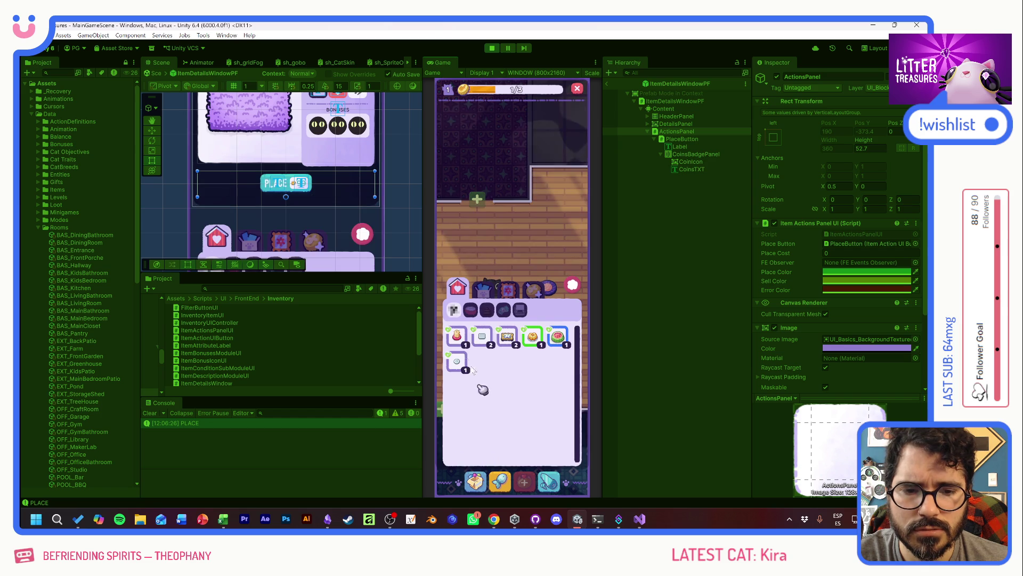
click(457, 335)
click(482, 336)
click(456, 336)
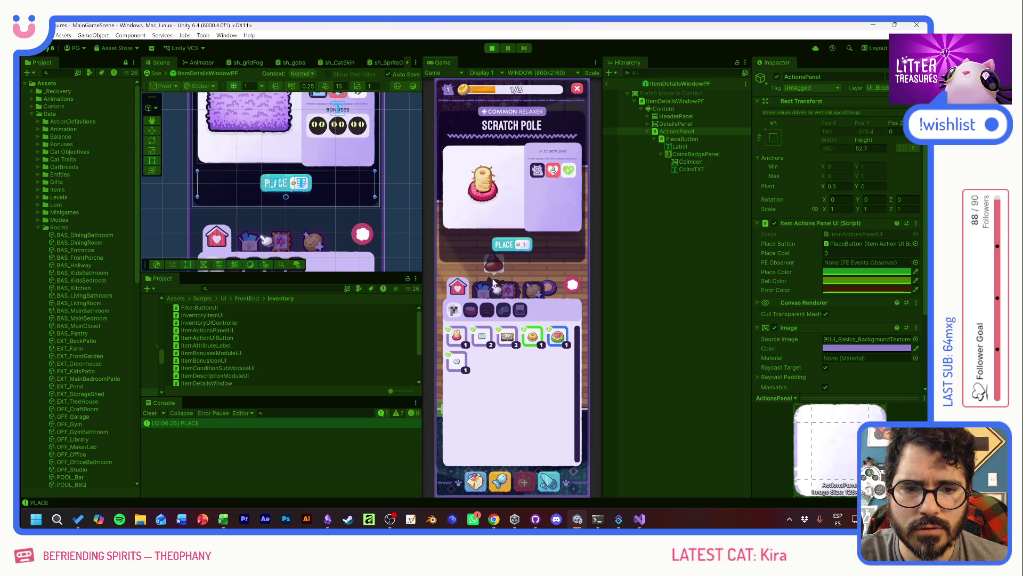
click(506, 245)
drag(506, 253, 506, 354)
click(501, 457)
Inspect the Disposable Plate, Ceramic Watermelon, Yellow Jello and Patched Pillow details for the Place button
click(476, 482)
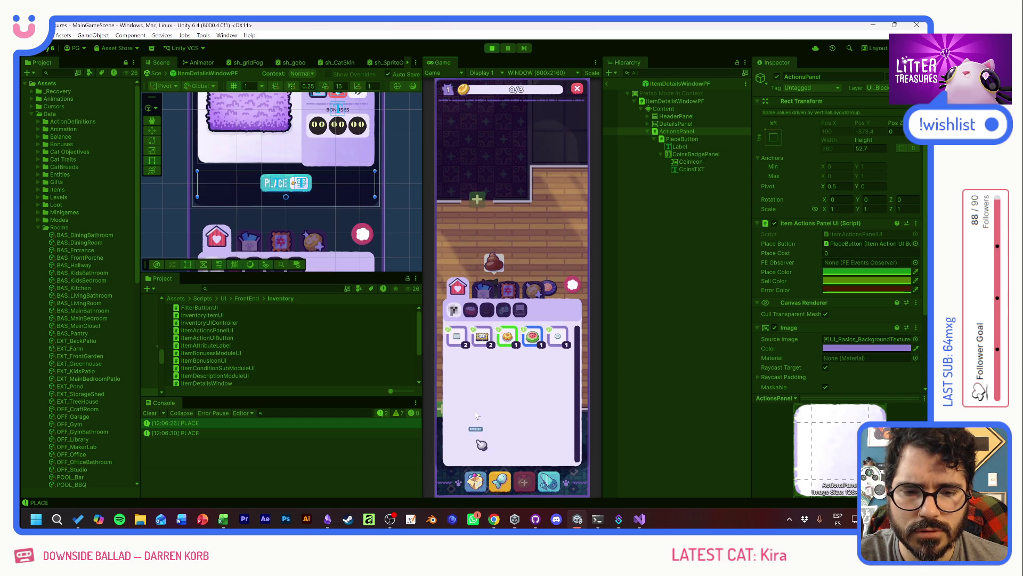
click(482, 335)
click(507, 336)
click(532, 336)
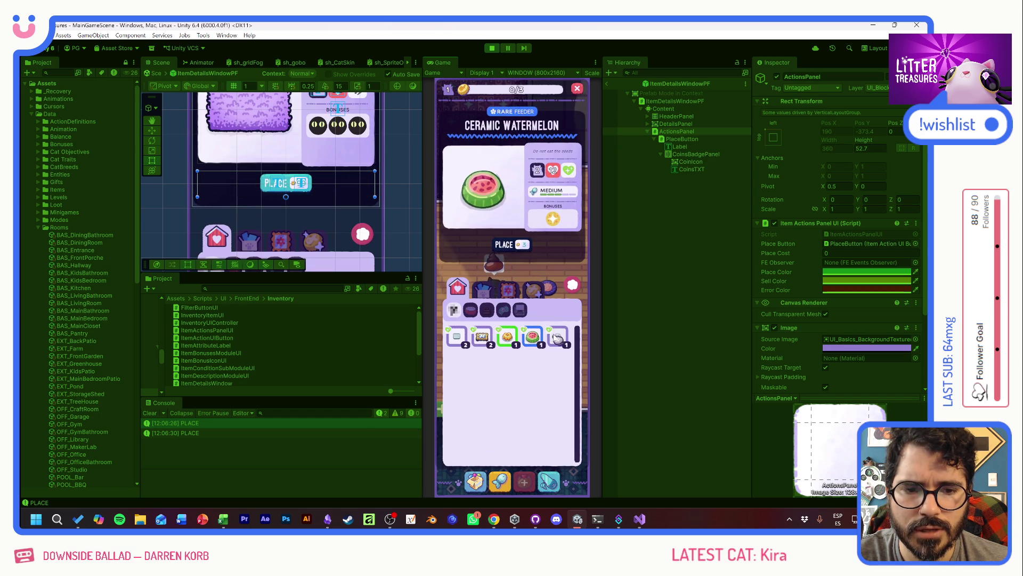
click(557, 337)
click(533, 337)
click(506, 337)
click(483, 337)
In the second category, compare Crystal Bells, Old Bread and Pot Soil, confirming Pot Soil lacks Place
click(484, 288)
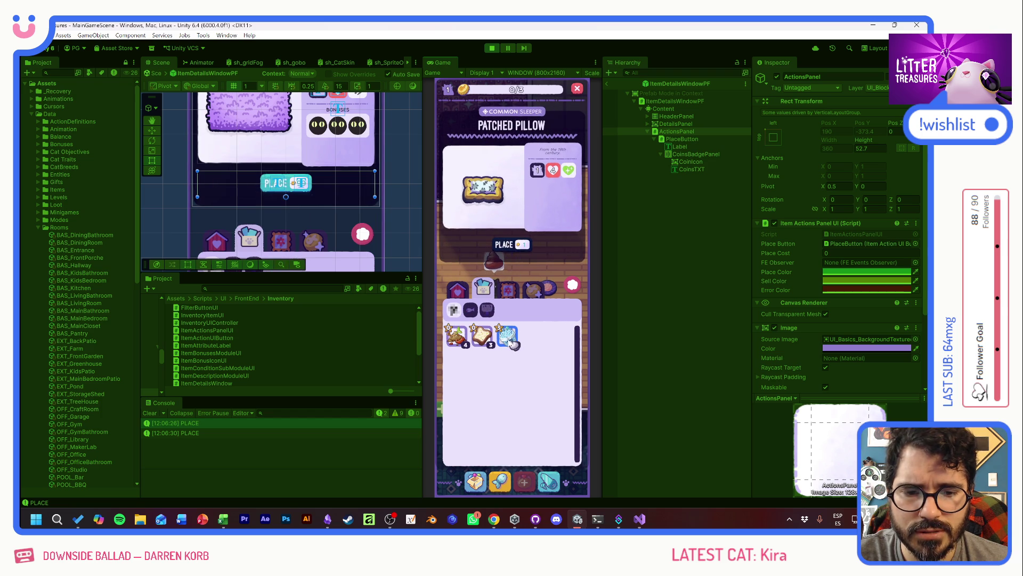
click(509, 337)
click(482, 337)
click(458, 337)
click(507, 335)
click(482, 336)
click(459, 337)
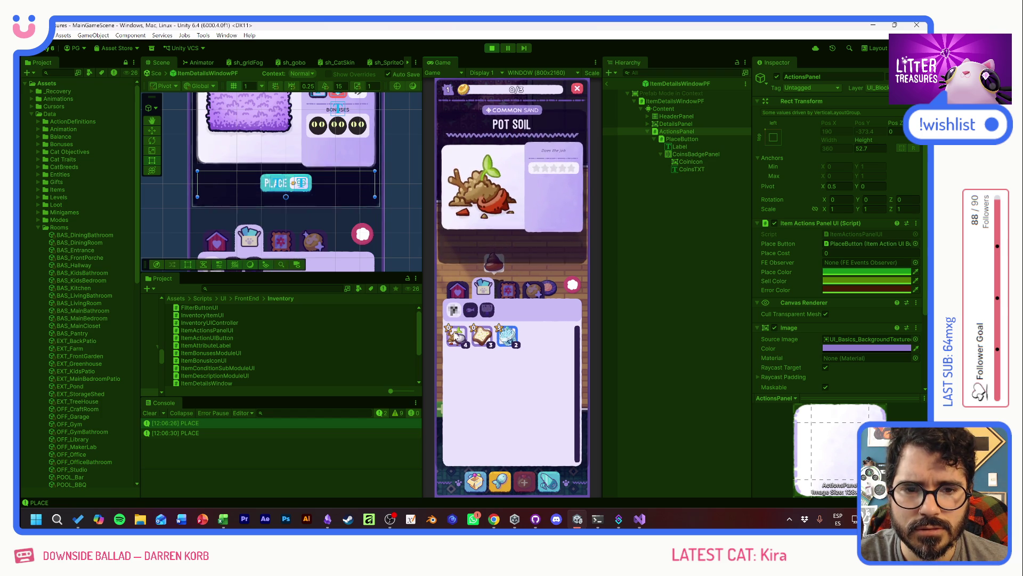
Check the tile, Big Ceramic and Lengua de Suegra items, then stop play mode and return to Visual Studio
click(508, 287)
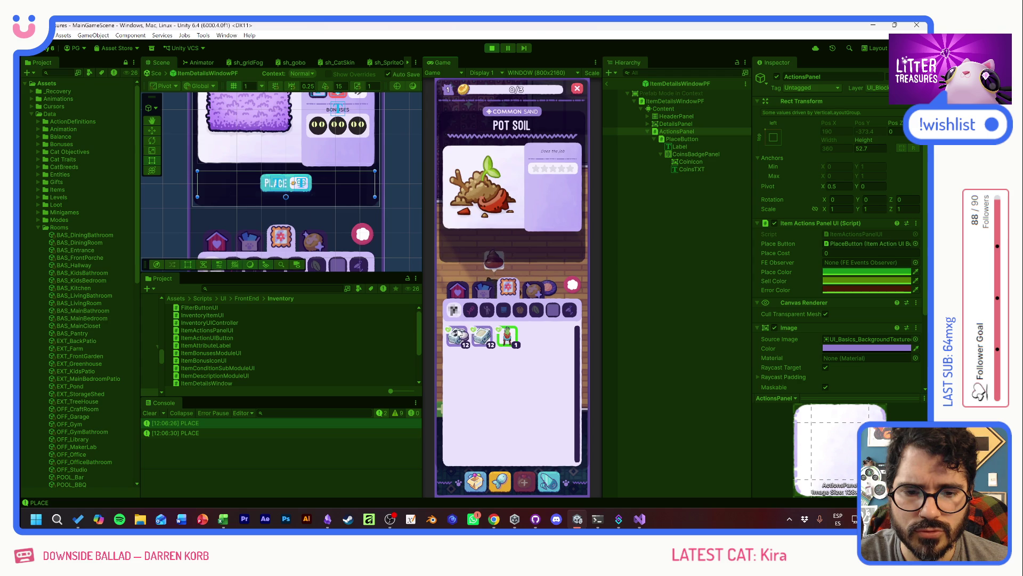
click(458, 337)
click(481, 337)
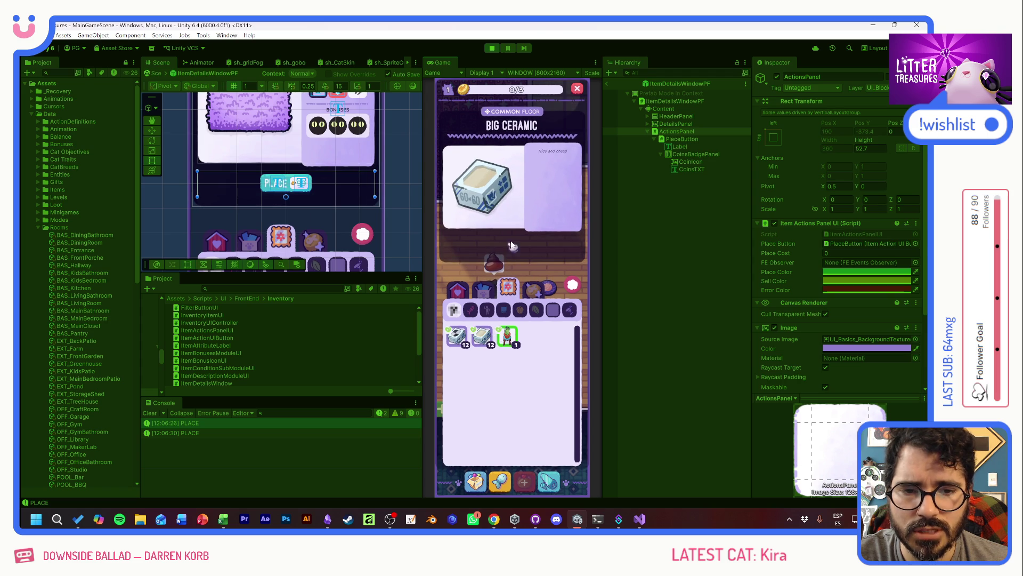
click(508, 336)
click(458, 337)
click(457, 288)
click(482, 336)
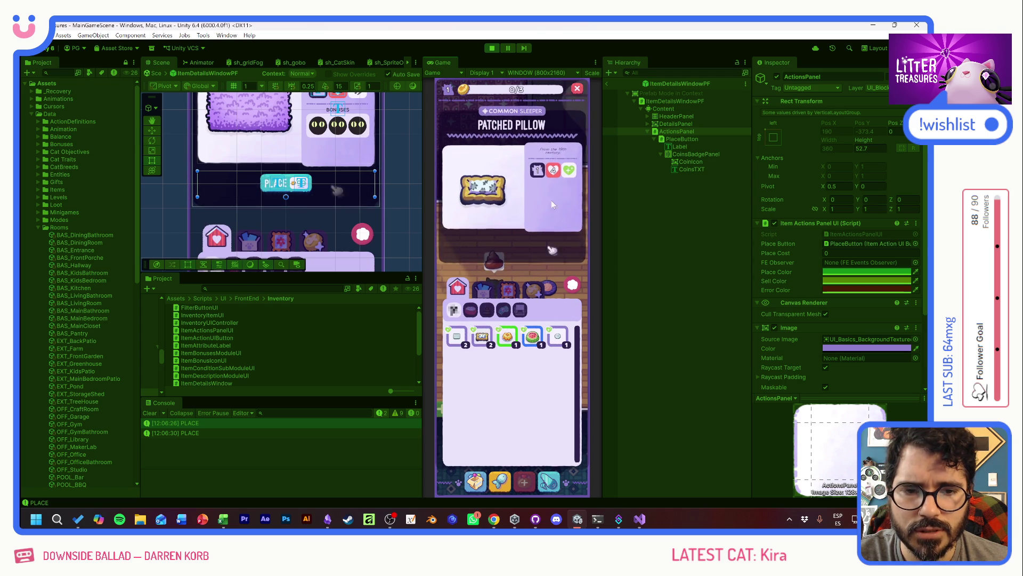
click(491, 48)
key(alt+Tab)
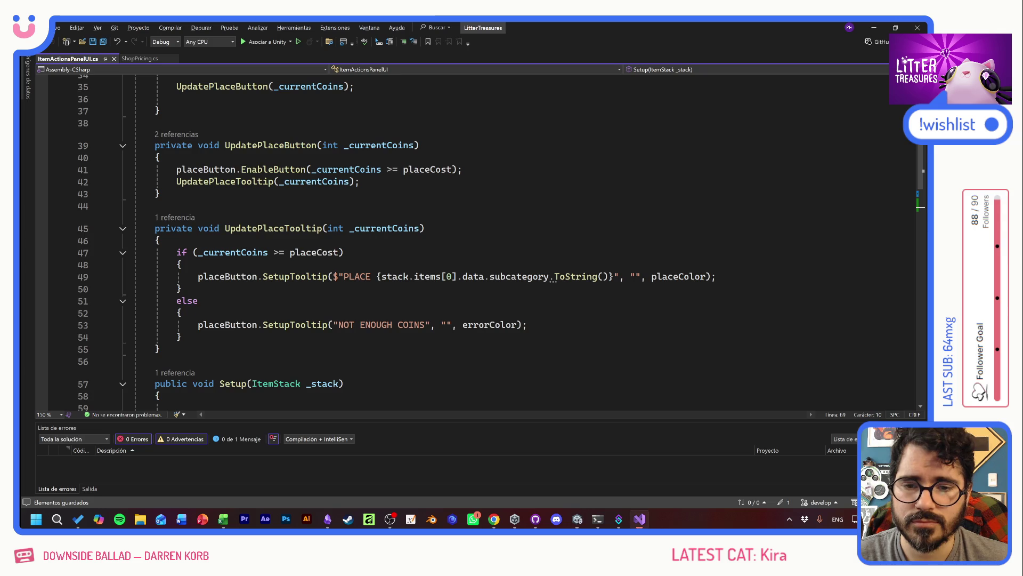
Add an else branch after the Food/Sand check in Setup that calls placeButton.Show()
scroll(480, 239, down, 6)
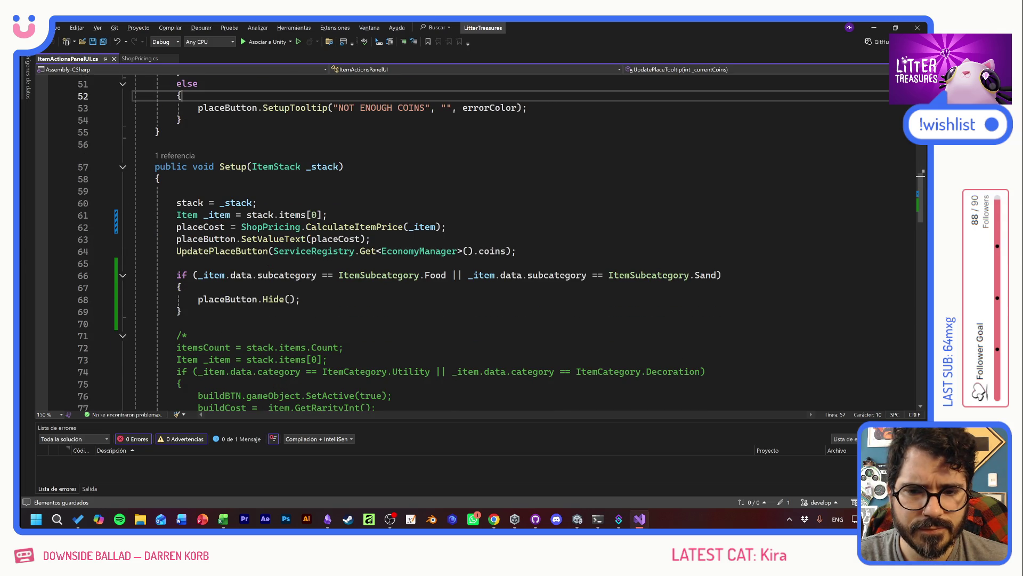
click(182, 311)
key(Return)
text(else)
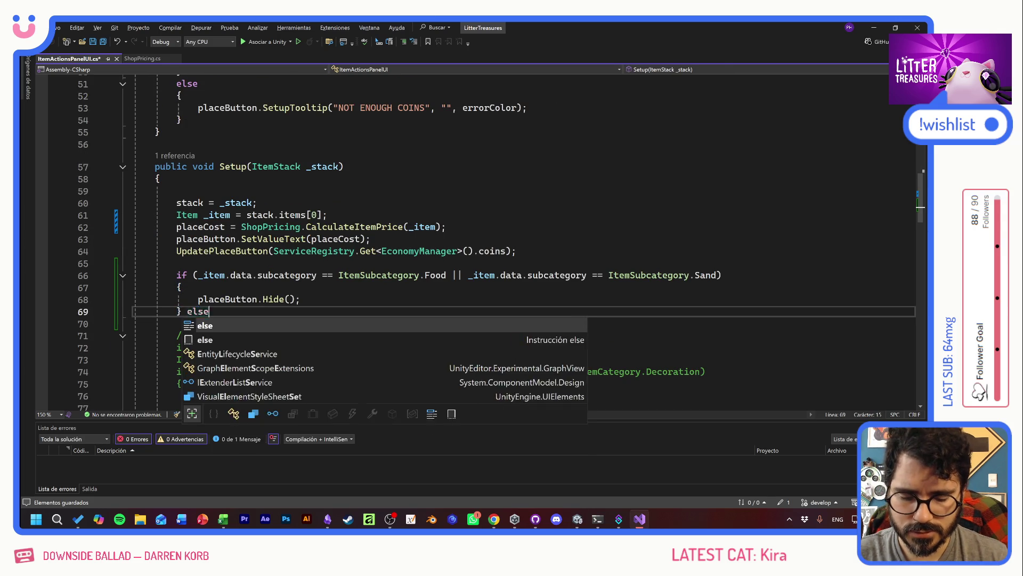
key(Tab)
key(Tab)
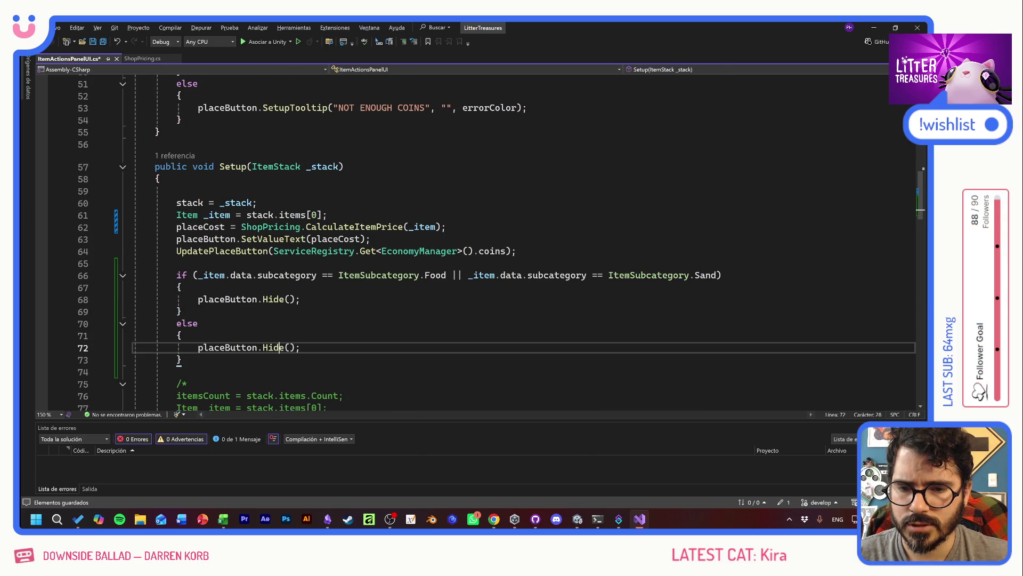
double_click(280, 349)
text(Show)
click(182, 311)
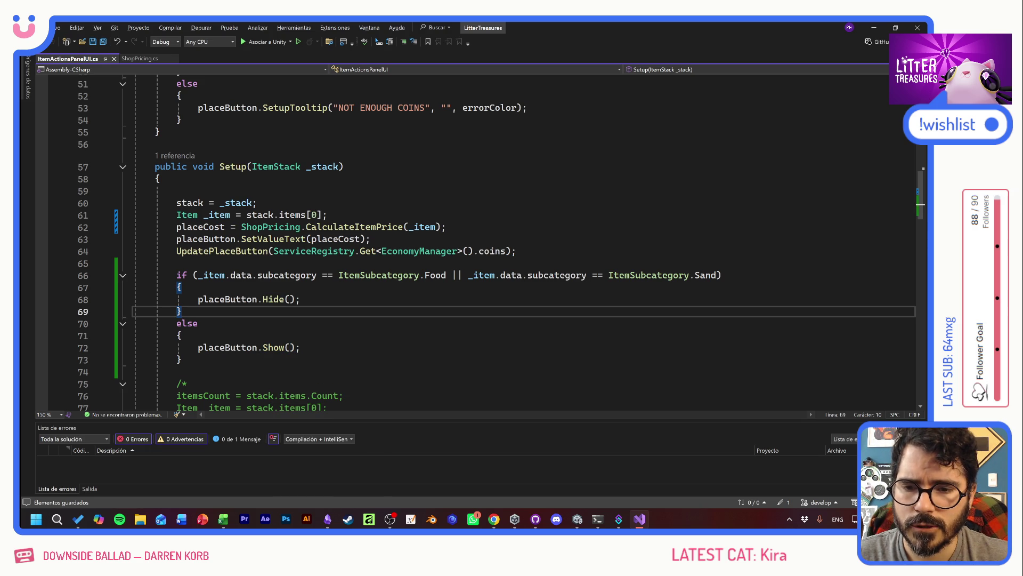
scroll(500, 243, down, 5)
Delete the using static UnityEditor.Progress and using Unity.VisualScripting lines, then switch to Unity
scroll(501, 243, up, 3)
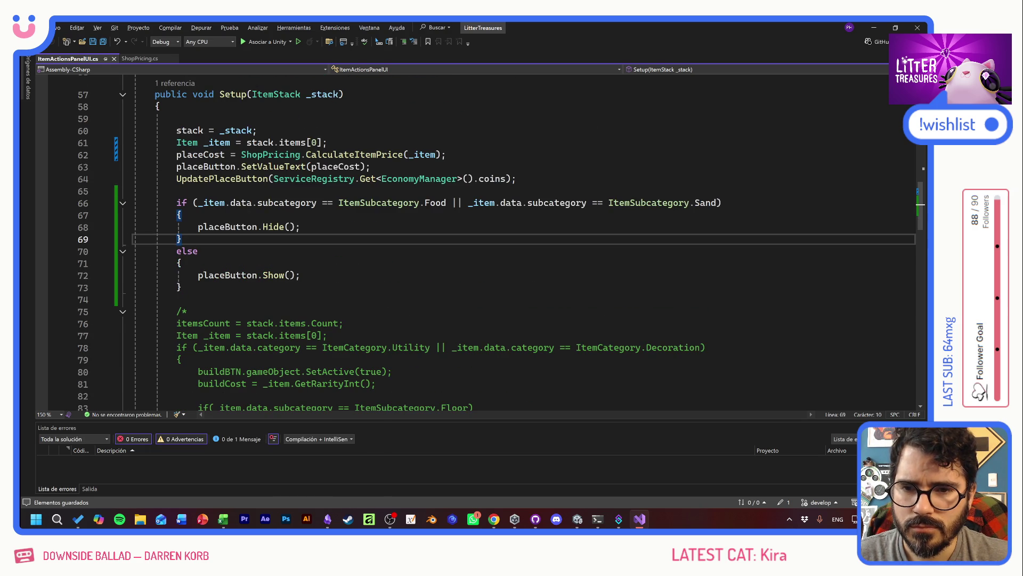
scroll(501, 242, down, 18)
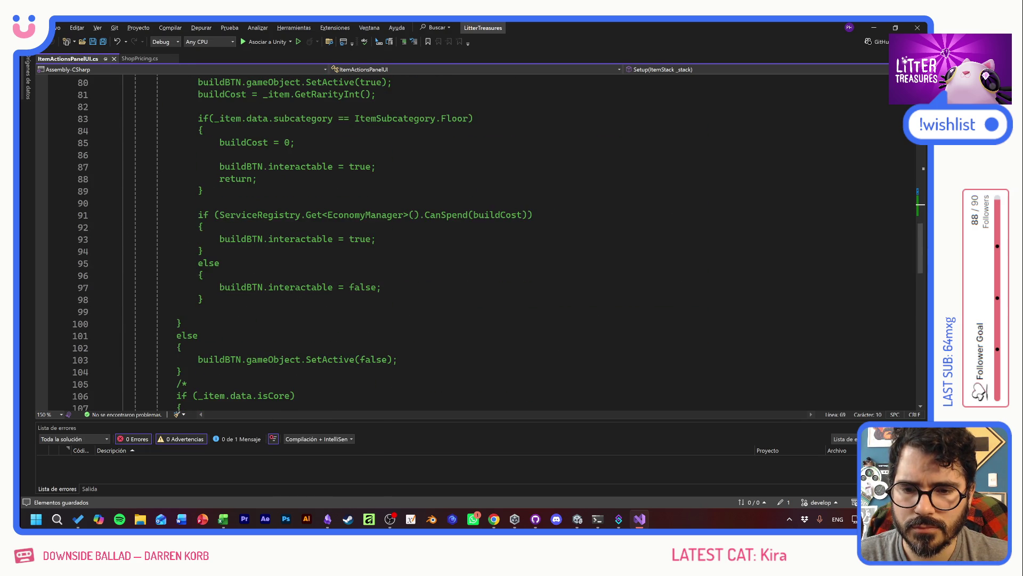
scroll(501, 243, down, 4)
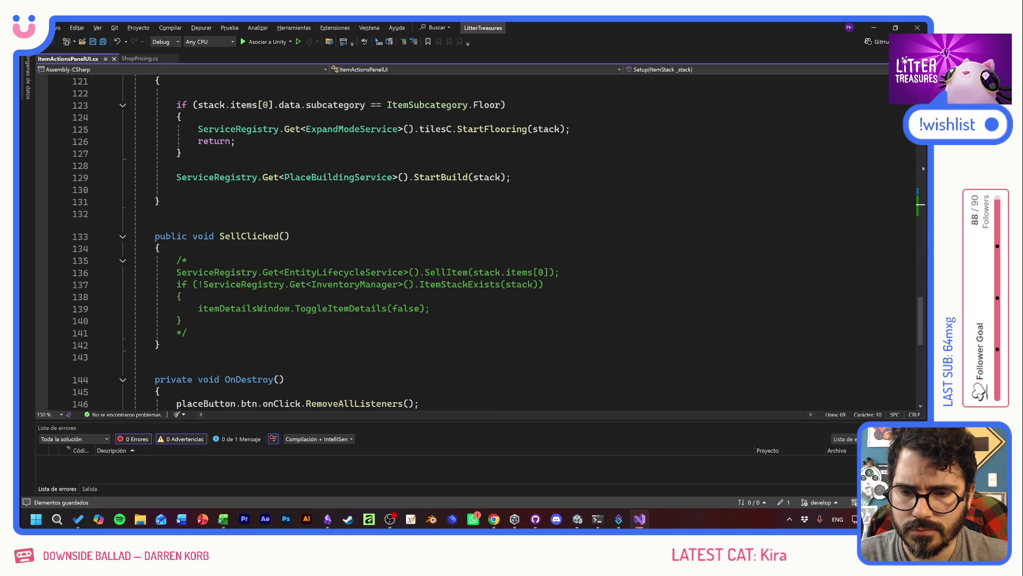
scroll(500, 243, down, 3)
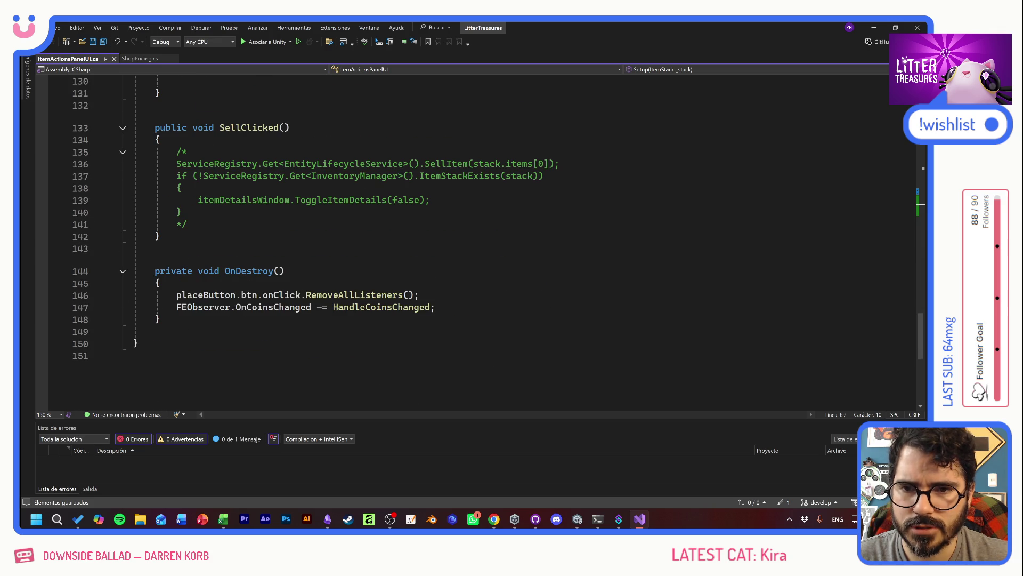
scroll(500, 242, up, 20)
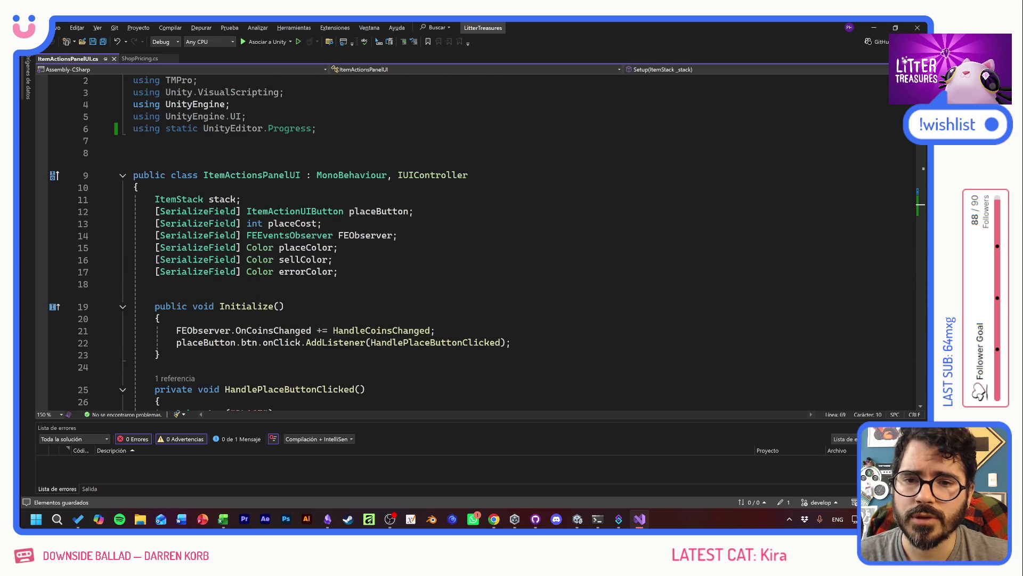
key(alt+Tab)
key(alt+Tab)
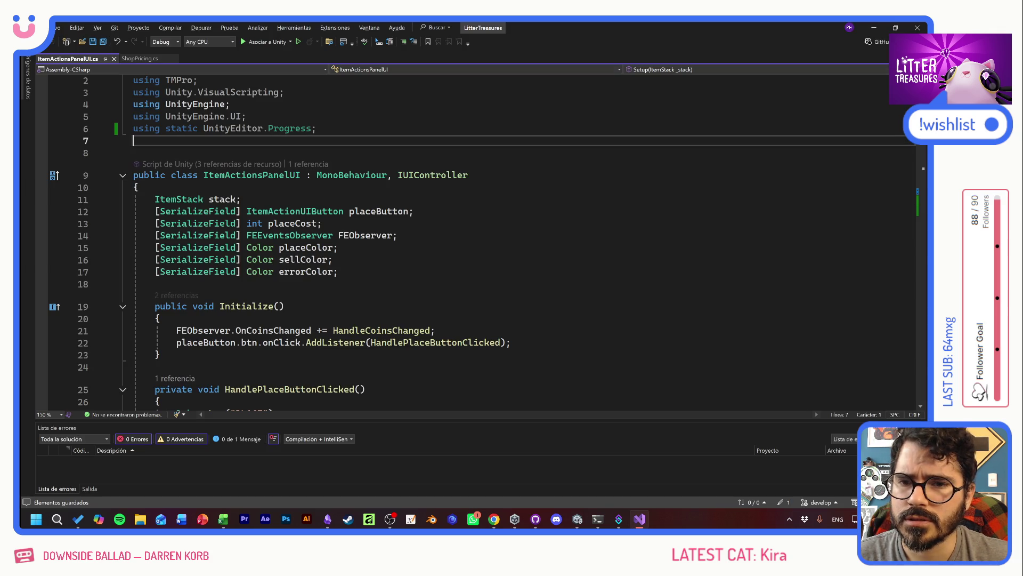
drag(316, 128, 176, 129)
key(BackSpace)
key(BackSpace)
drag(285, 92, 126, 97)
key(BackSpace)
key(BackSpace)
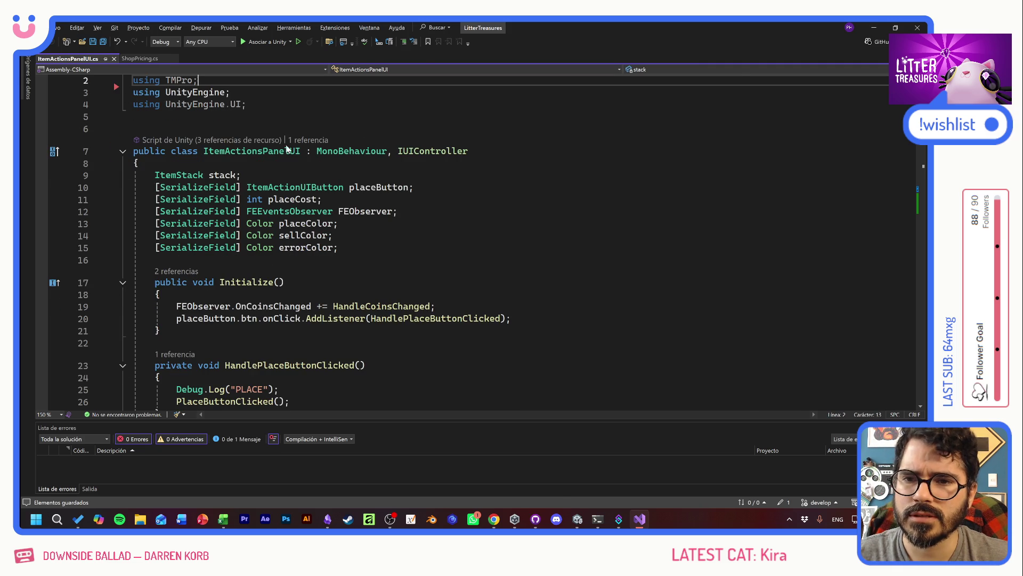
key(alt+Tab)
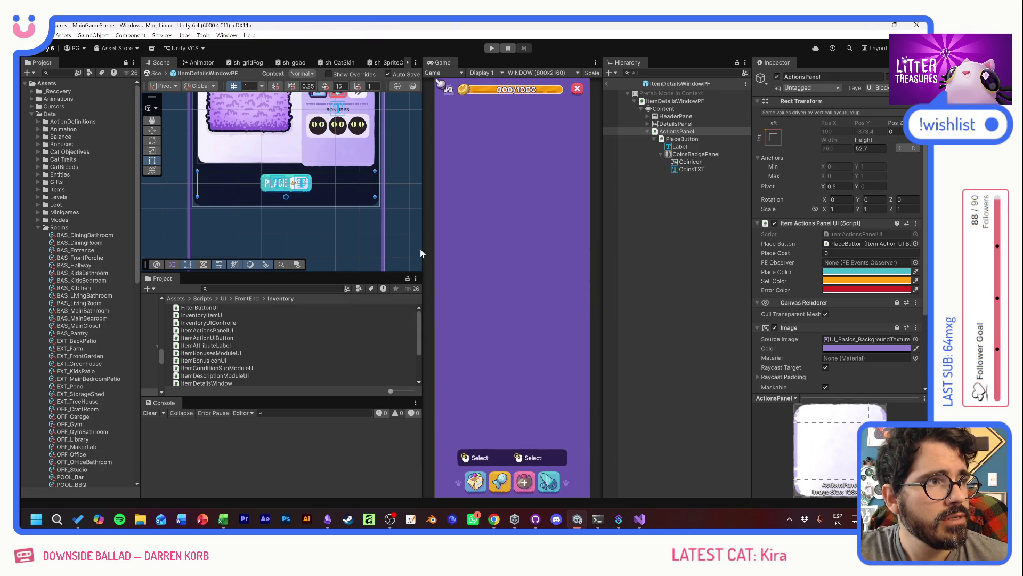
Enter play mode, view the cat's info popup, then open and close the Disposable Plate details
click(491, 48)
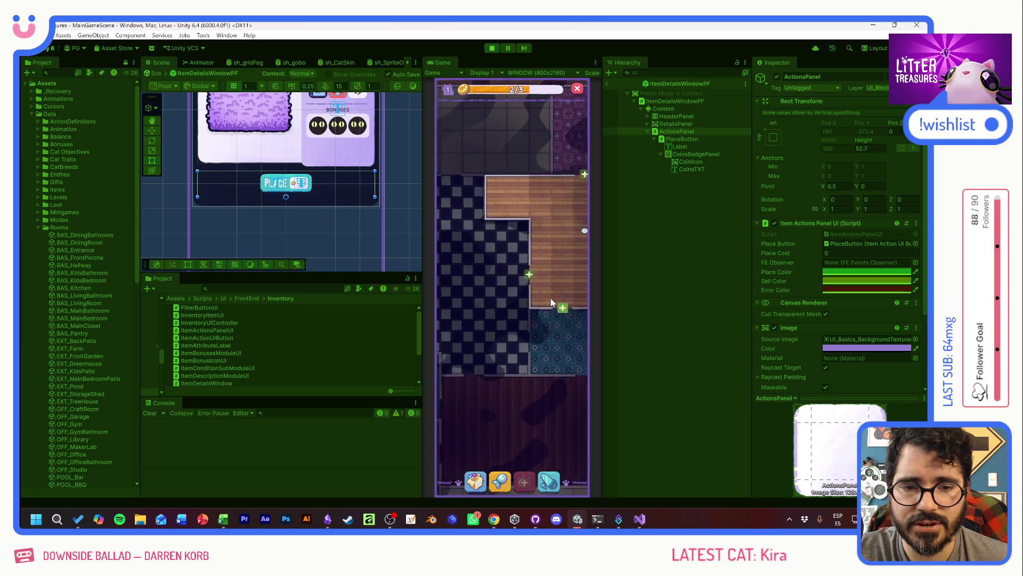
click(484, 296)
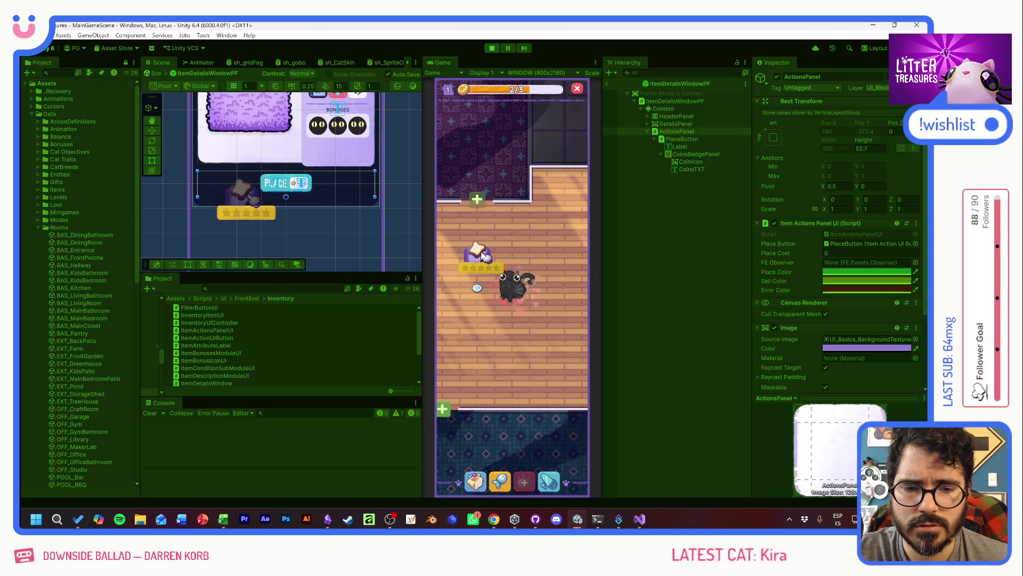
click(477, 288)
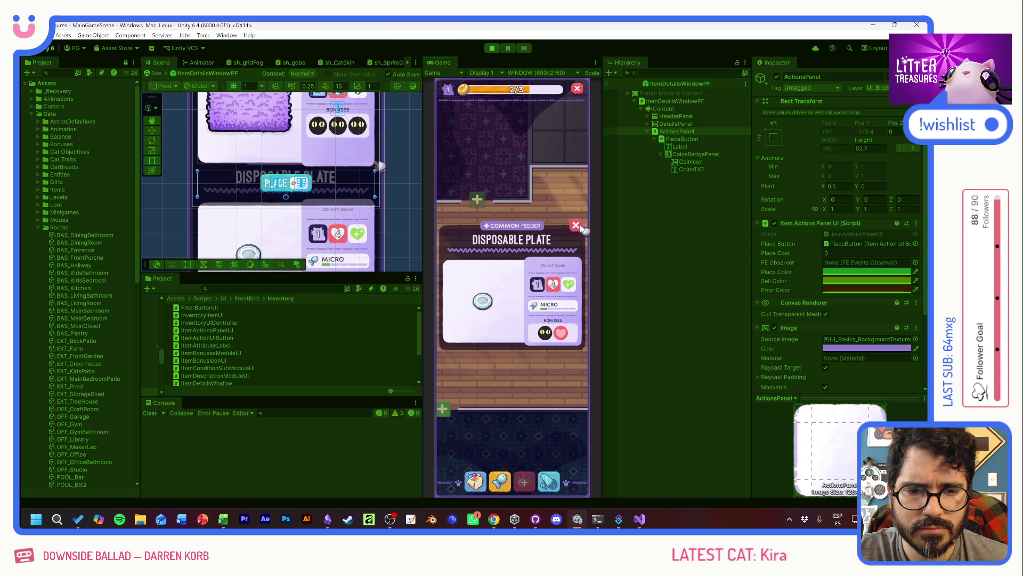
mouse_move(554, 307)
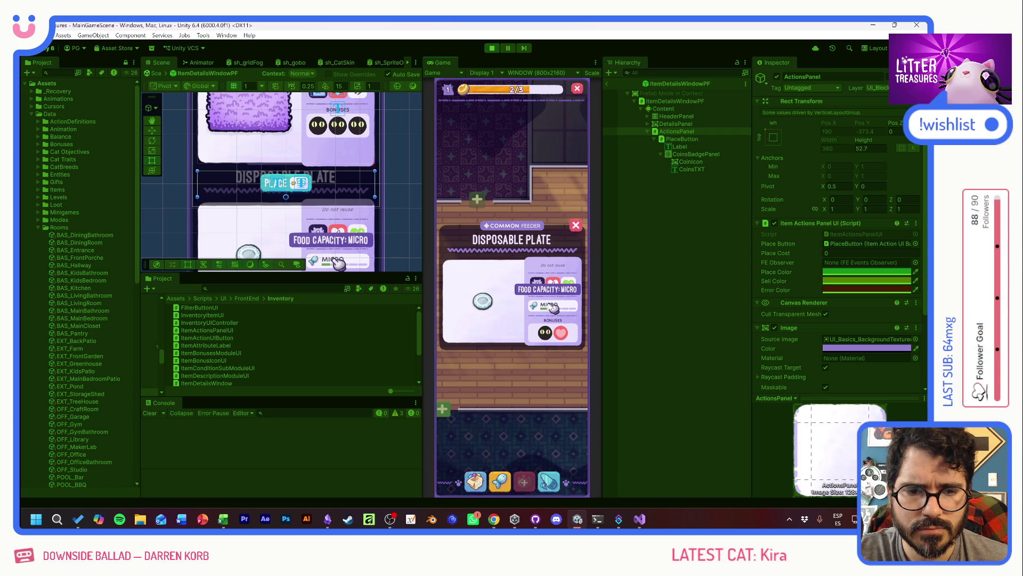
click(576, 225)
In the inventory, view the Thin Sand Box, Scratch Pole and Old Bread details
click(475, 480)
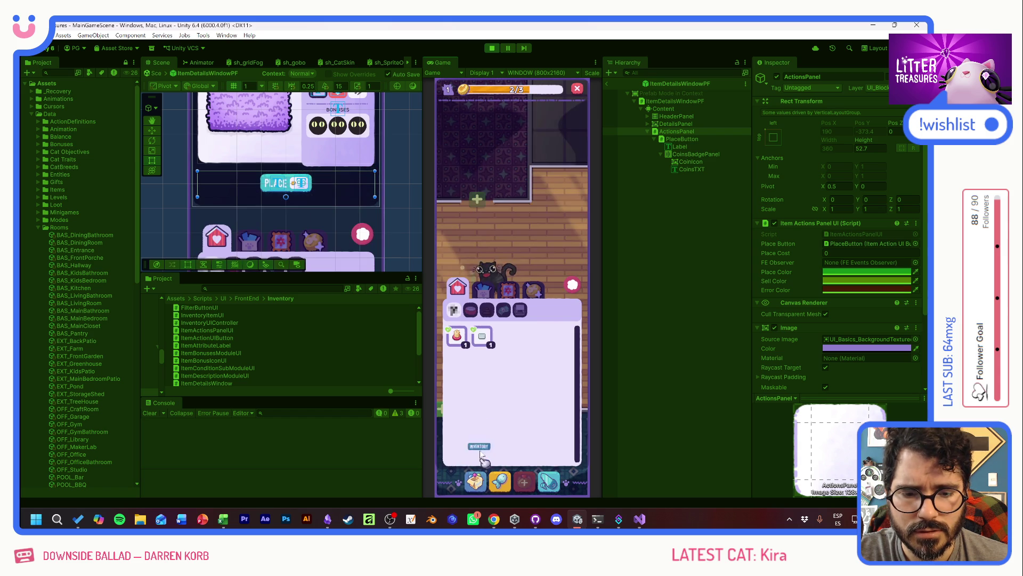
click(484, 333)
click(456, 335)
click(482, 335)
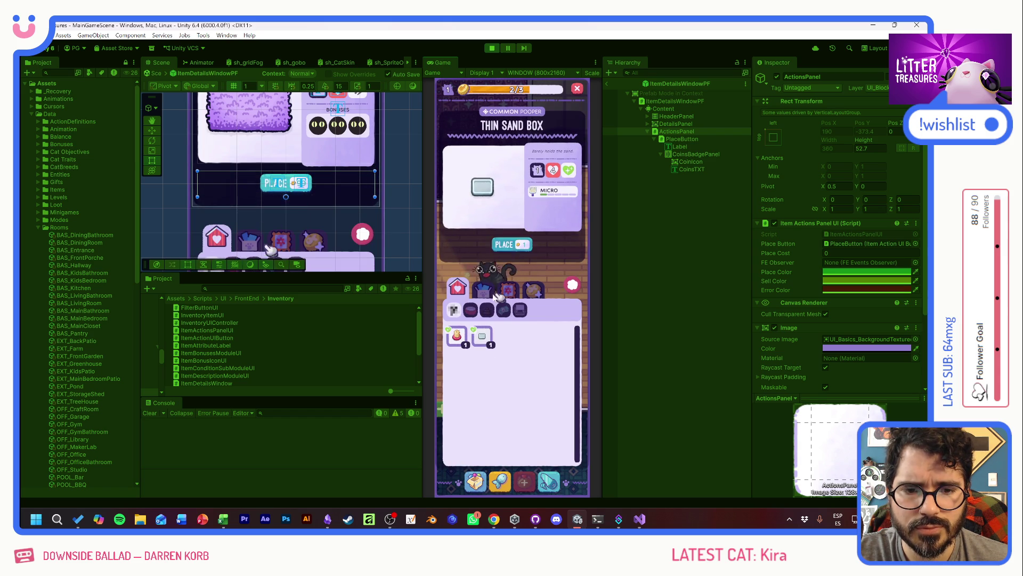
click(498, 297)
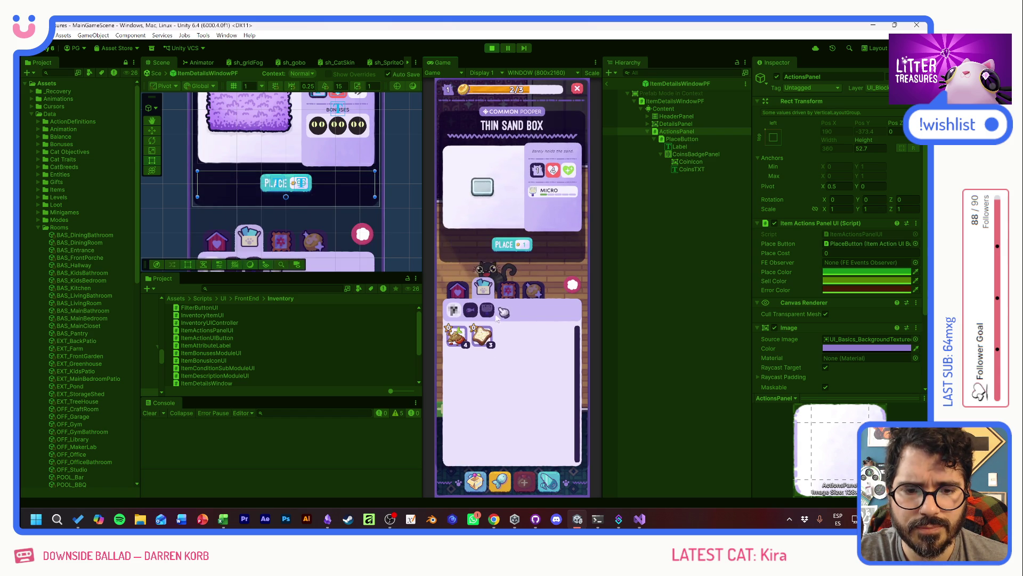
click(467, 296)
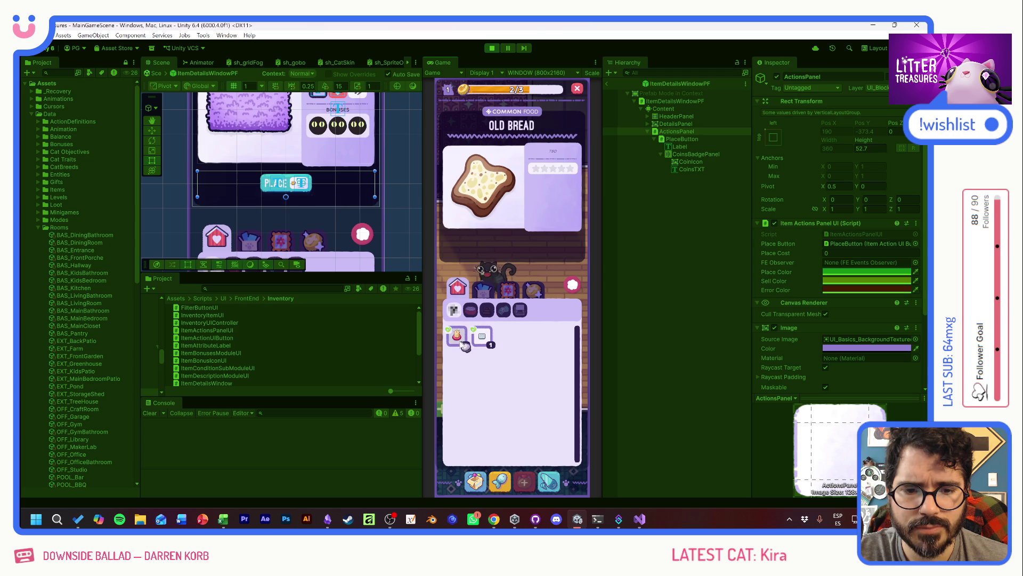
Cycle through the remaining inventory categories, then close the Checkered Tiles details
click(509, 289)
click(458, 288)
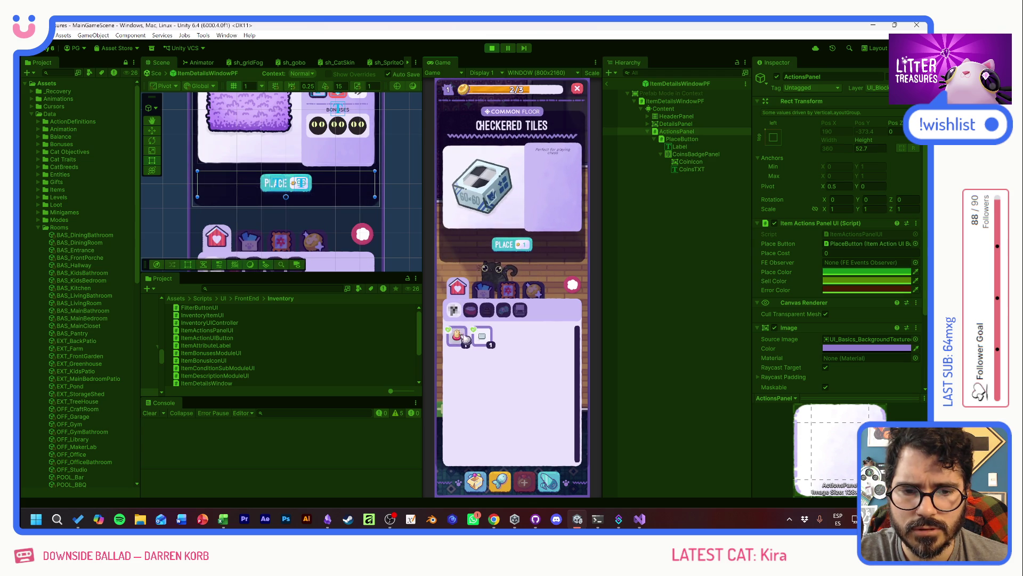
click(484, 288)
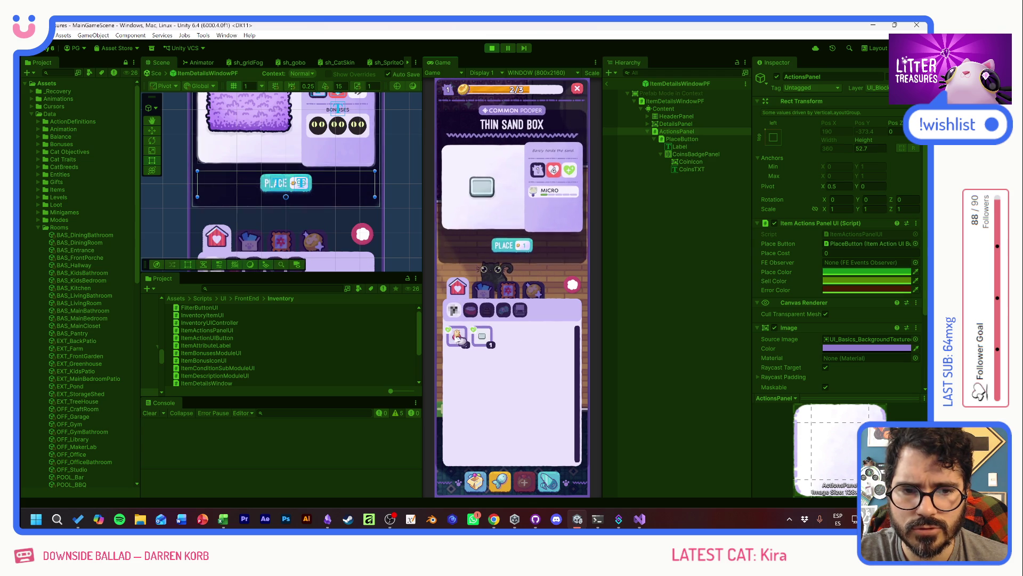
click(503, 290)
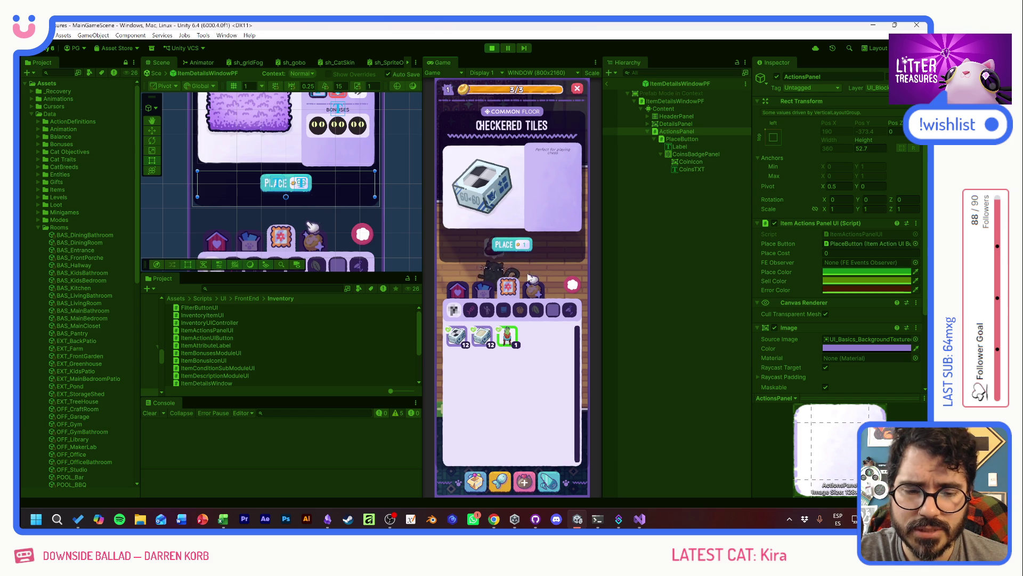
click(482, 289)
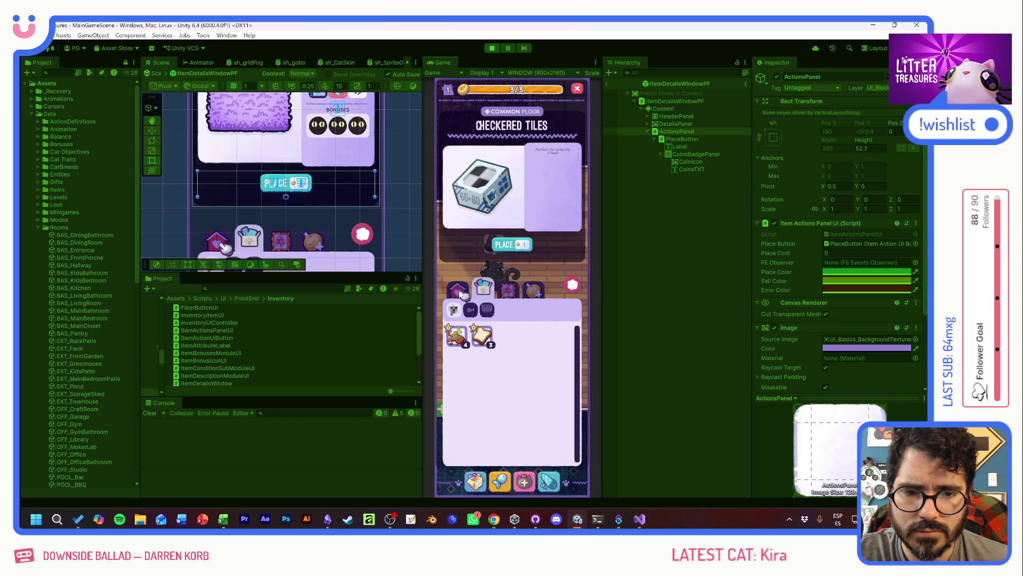
click(533, 288)
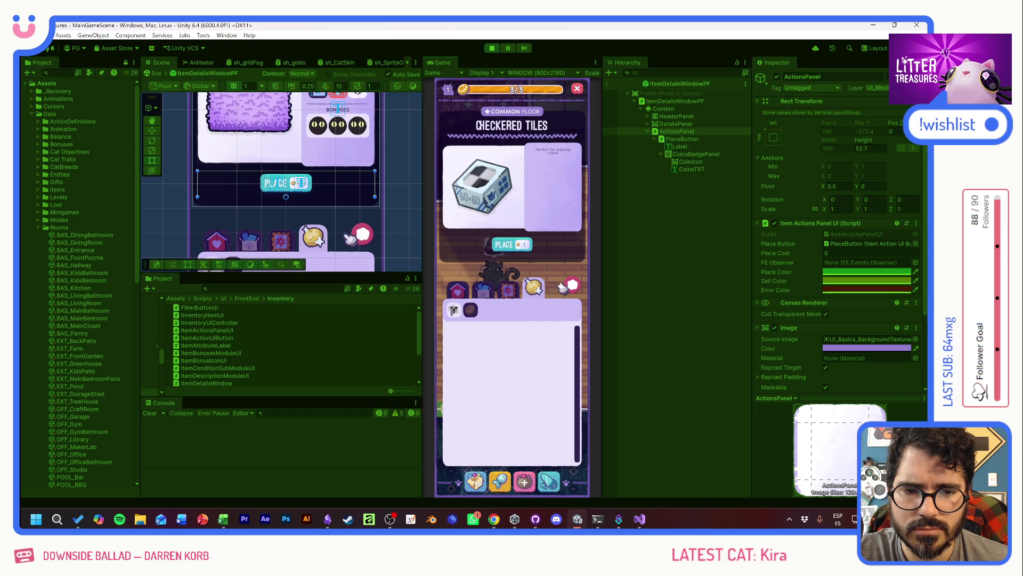
click(566, 286)
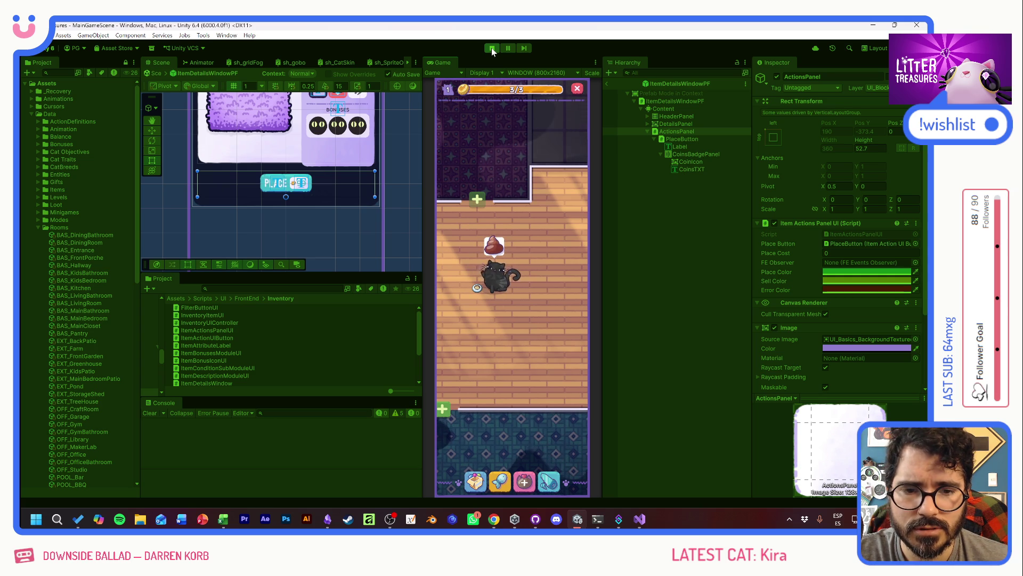
Place the Scratch Pole and then the Thin Sand Box on the room floor
click(482, 395)
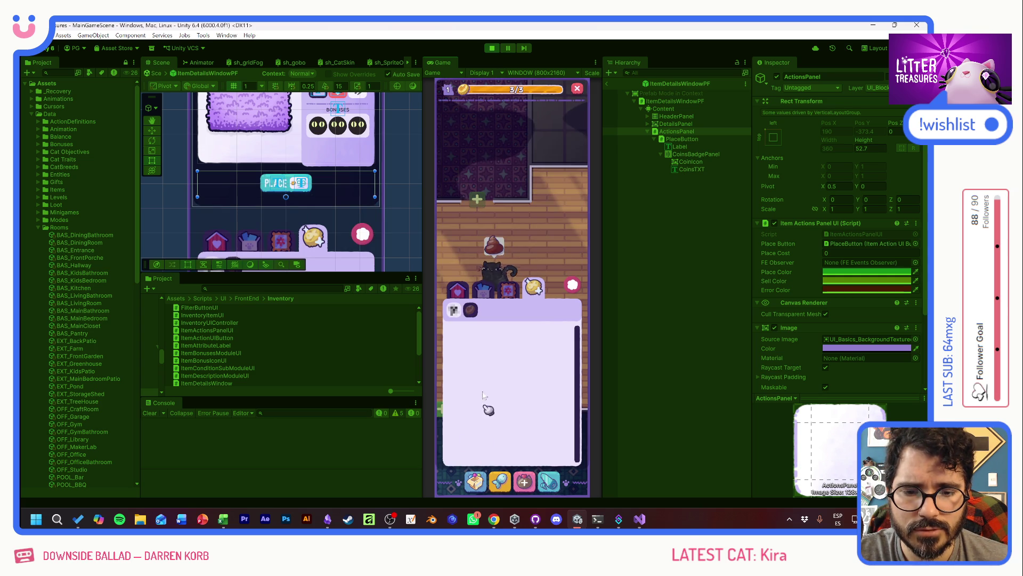
click(466, 309)
click(506, 242)
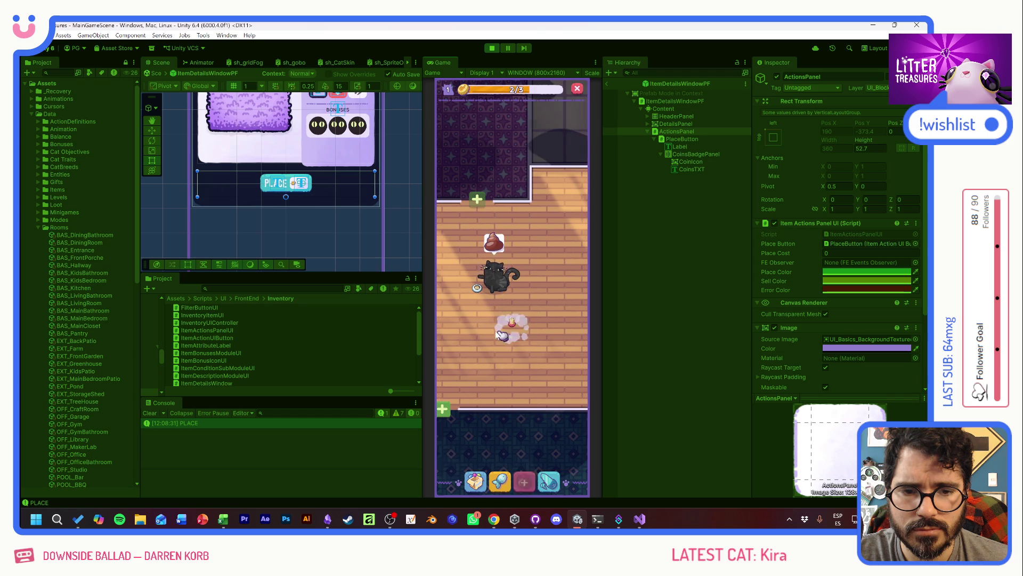
click(524, 482)
click(468, 309)
click(508, 246)
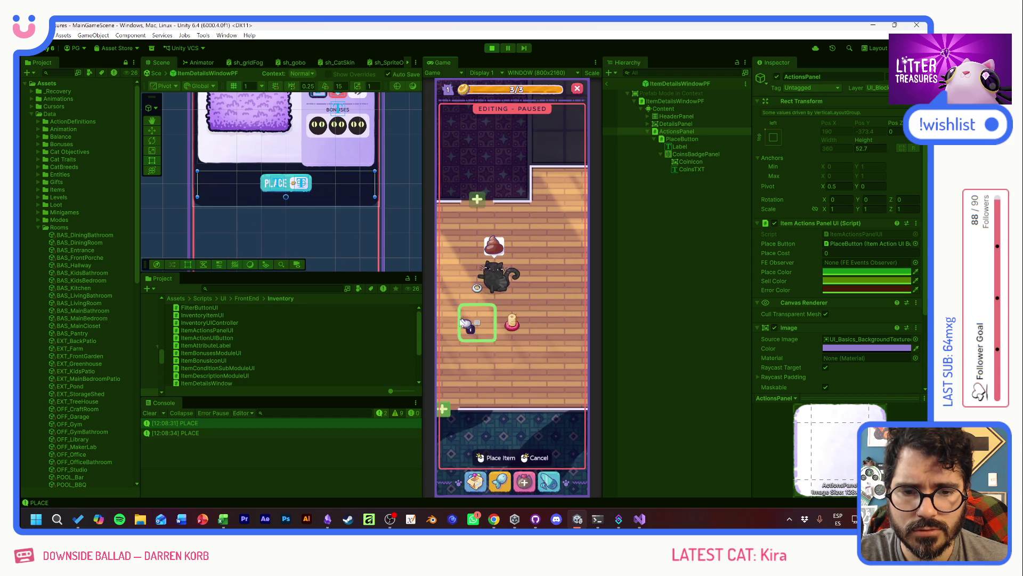
click(463, 322)
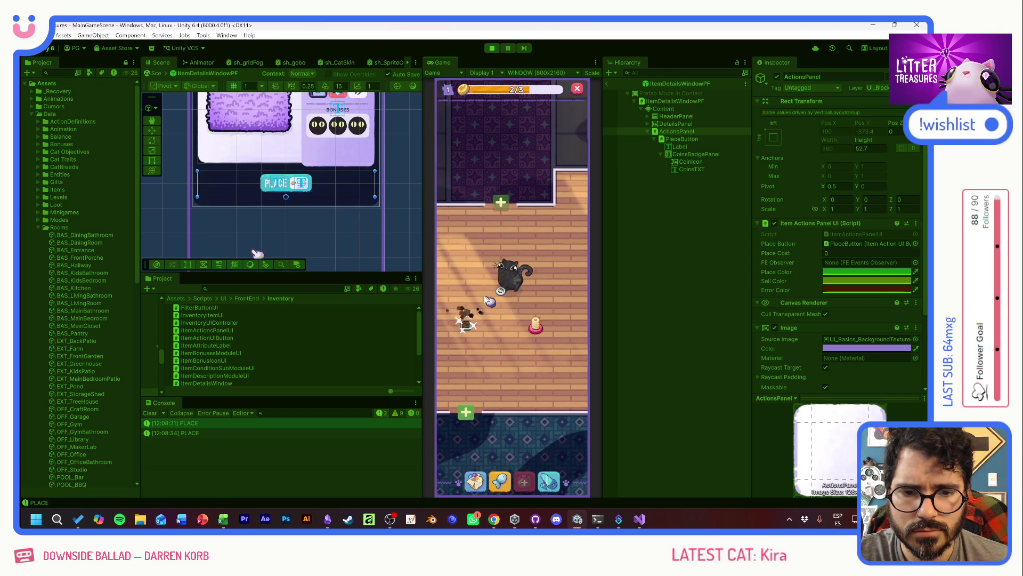
Delete the Debug.Log("PLACE") line from HandlePlaceButtonClicked and return to Unity
double_click(201, 425)
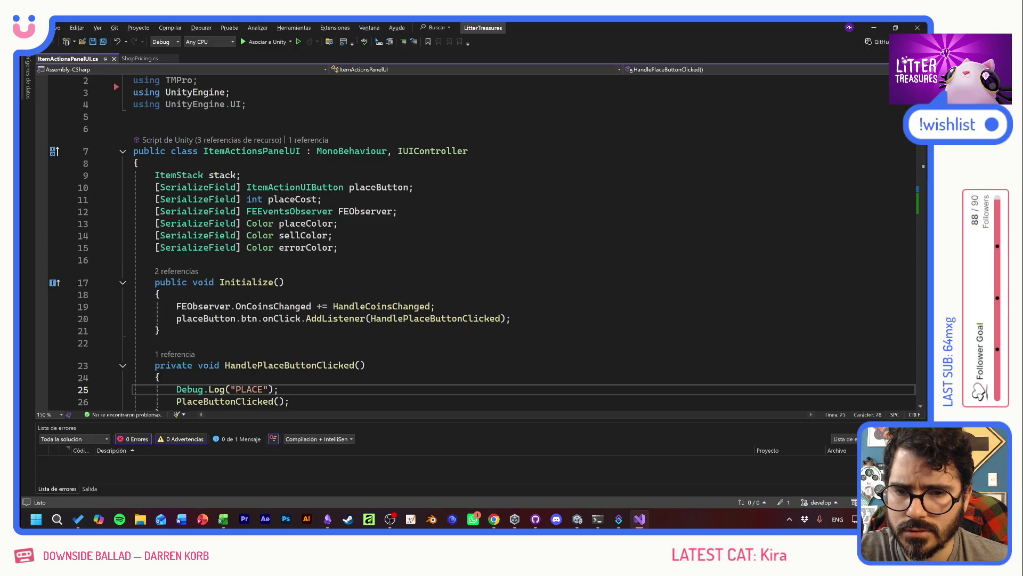
key(shift+Home)
key(shift+Home)
key(BackSpace)
key(BackSpace)
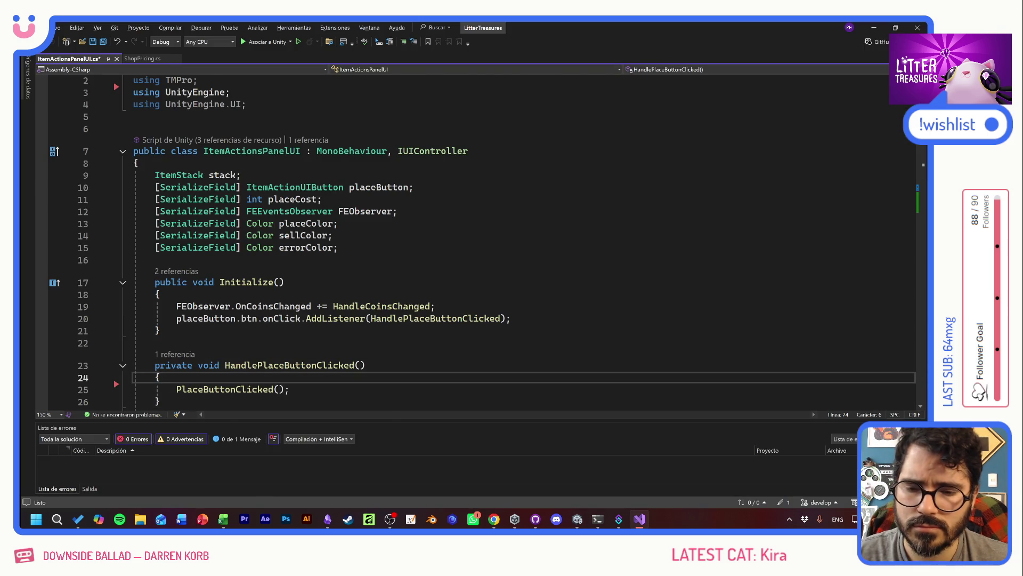
key(alt+Tab)
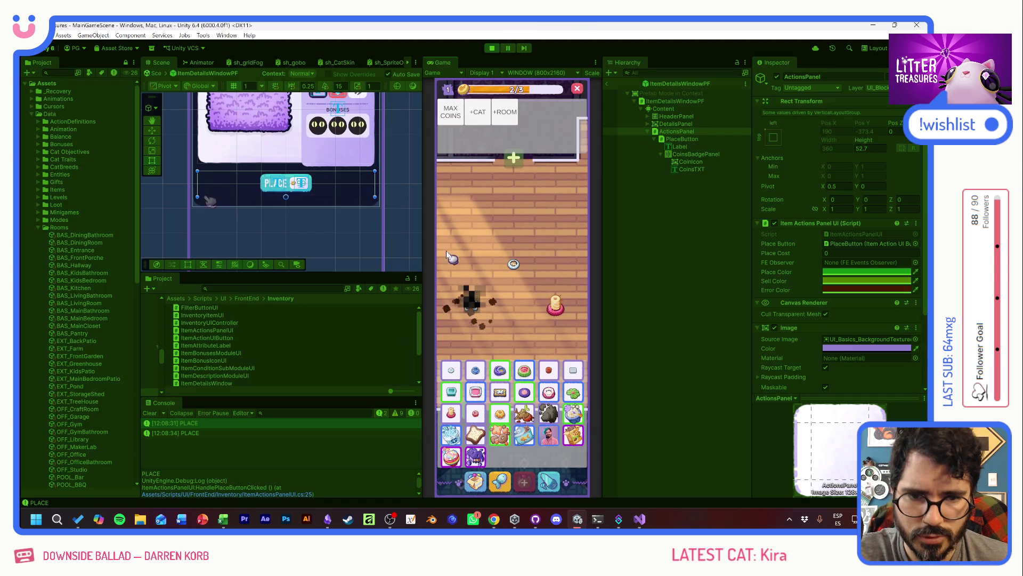
Max out the coins, solve the diamond minigame, and place the Patched Pillow in the room
click(448, 112)
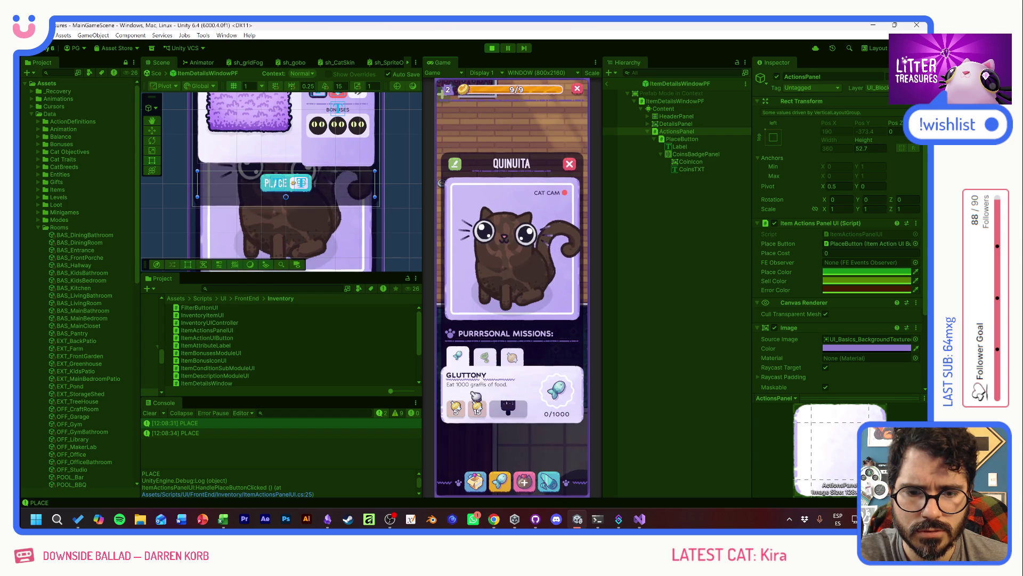
click(566, 166)
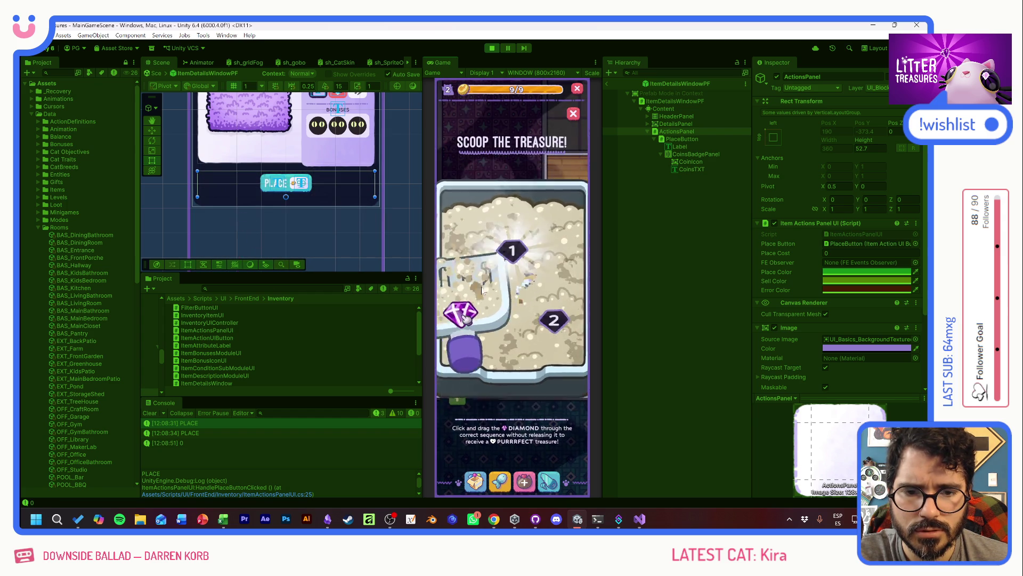
drag(463, 318, 549, 326)
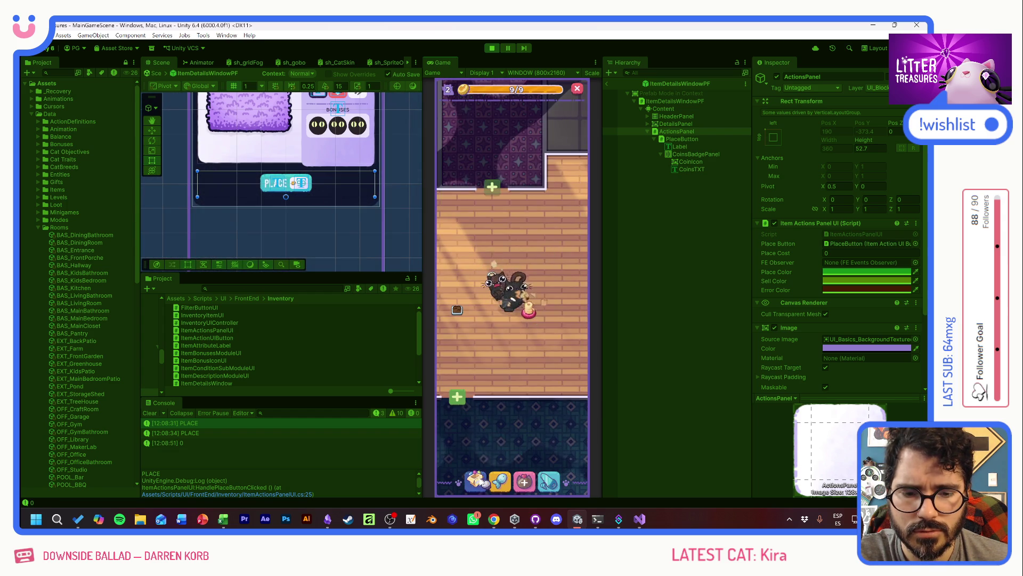
click(480, 482)
click(465, 290)
click(507, 242)
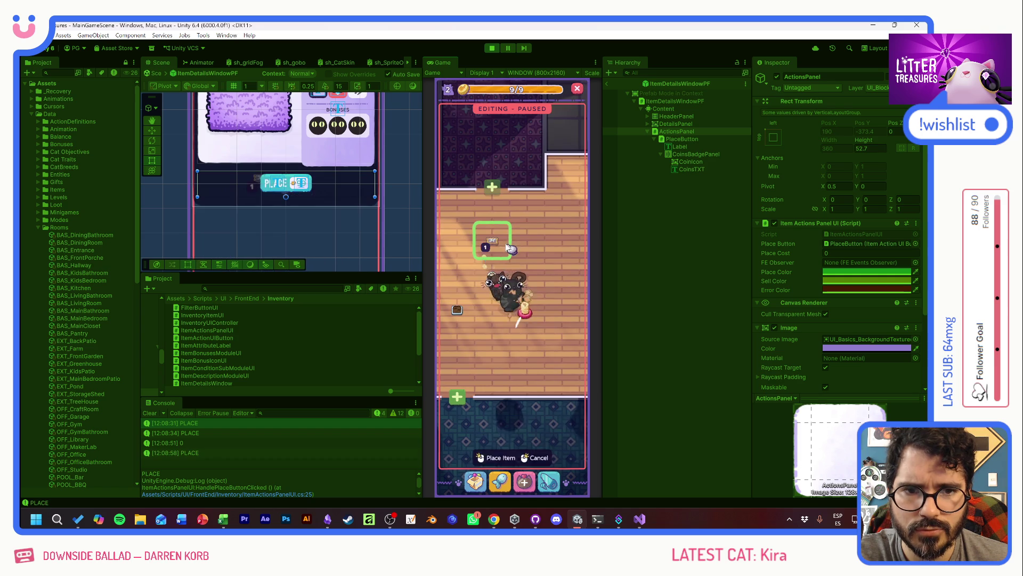
click(496, 457)
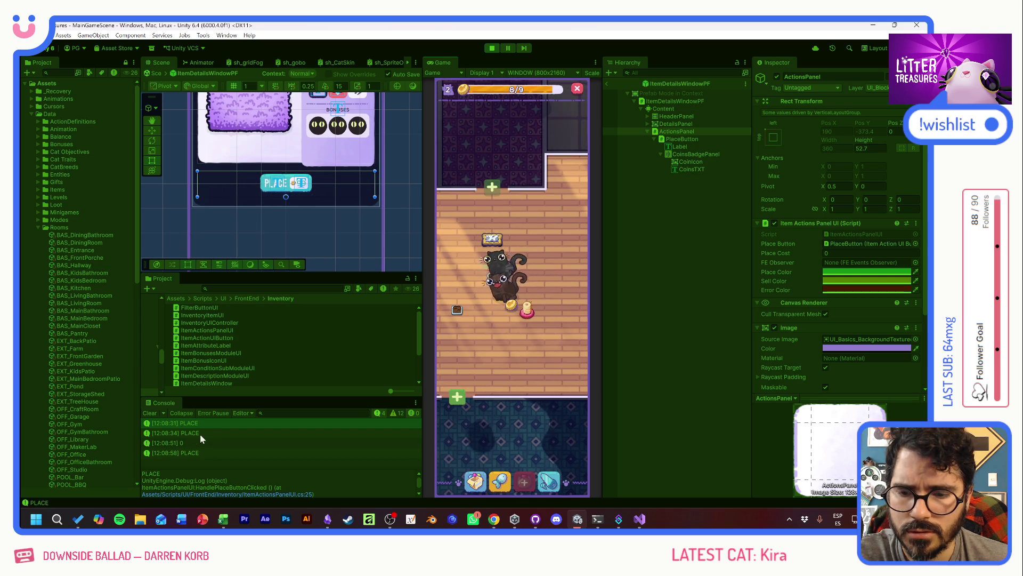
Delete the Debug.Log(clampedQuality) line in Poop.cs and return to Unity
double_click(187, 441)
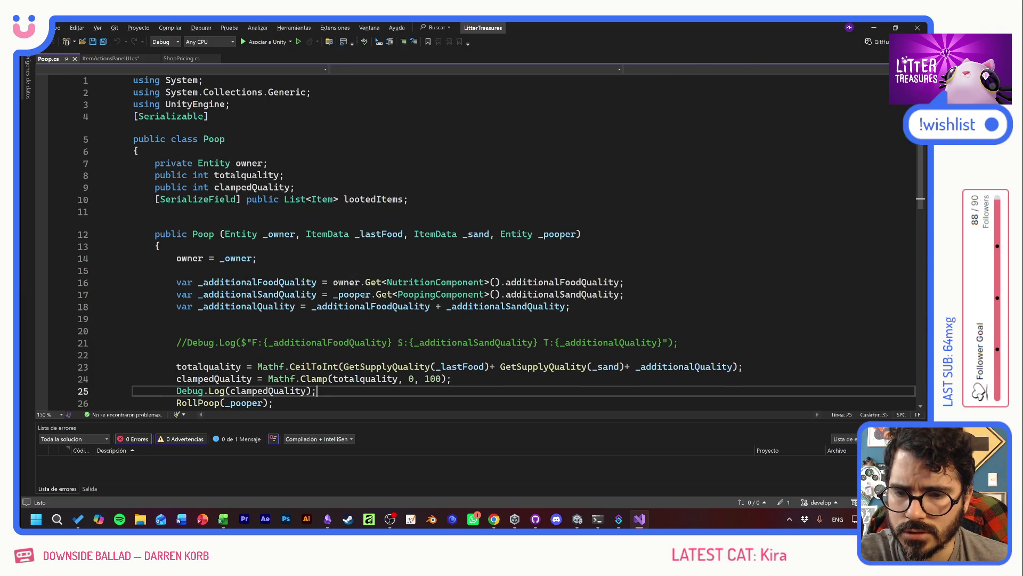
key(shift+Home)
key(BackSpace)
key(BackSpace)
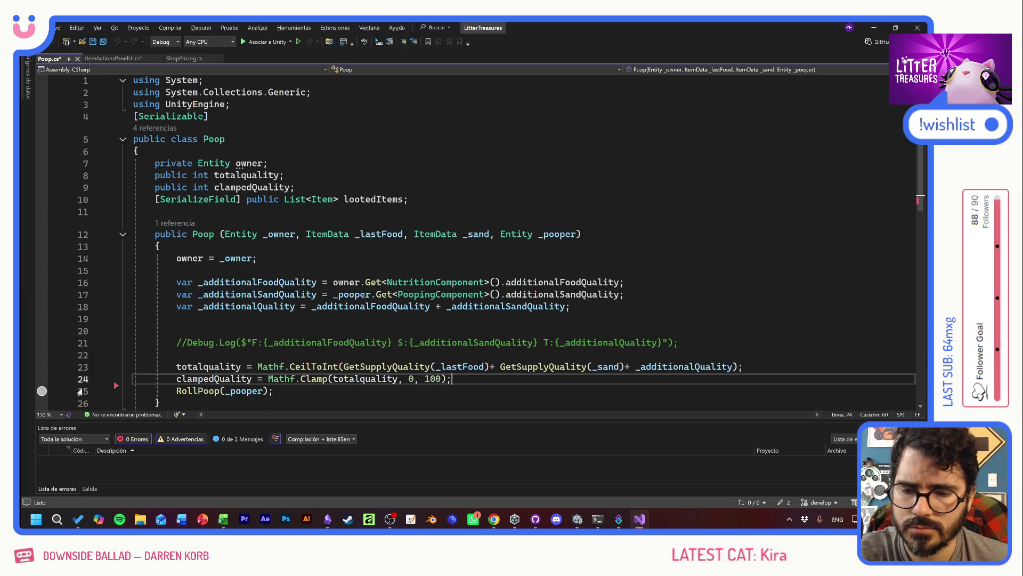
key(alt+Tab)
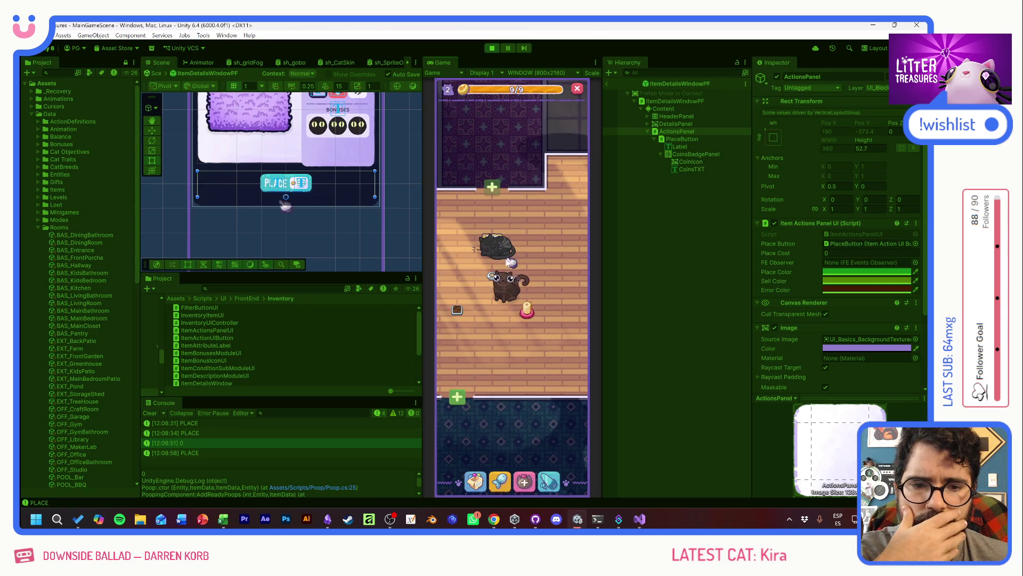
Place the Lengua de Suegra plant and move it to the room's top doorway
click(495, 272)
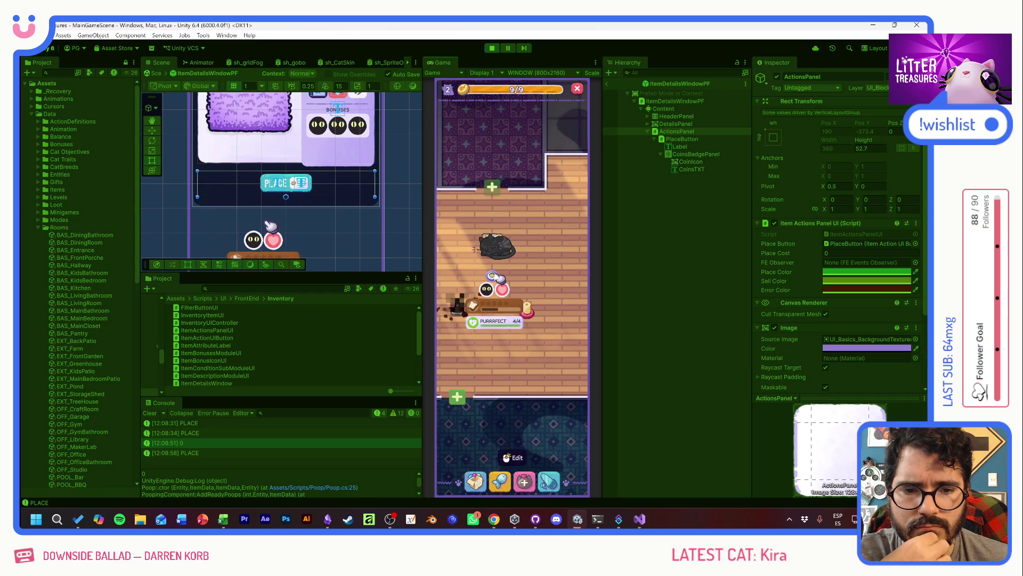
click(473, 482)
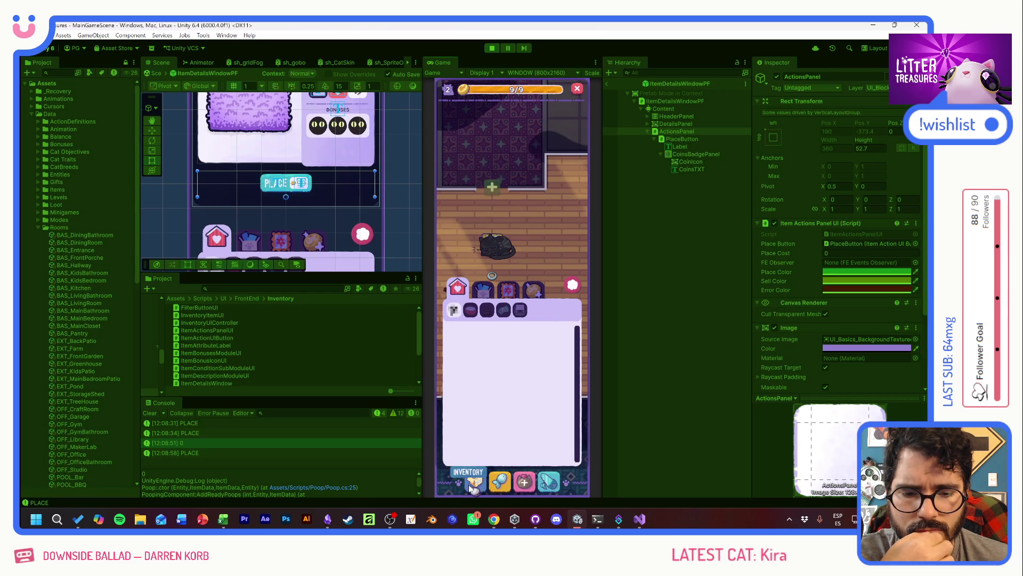
click(506, 292)
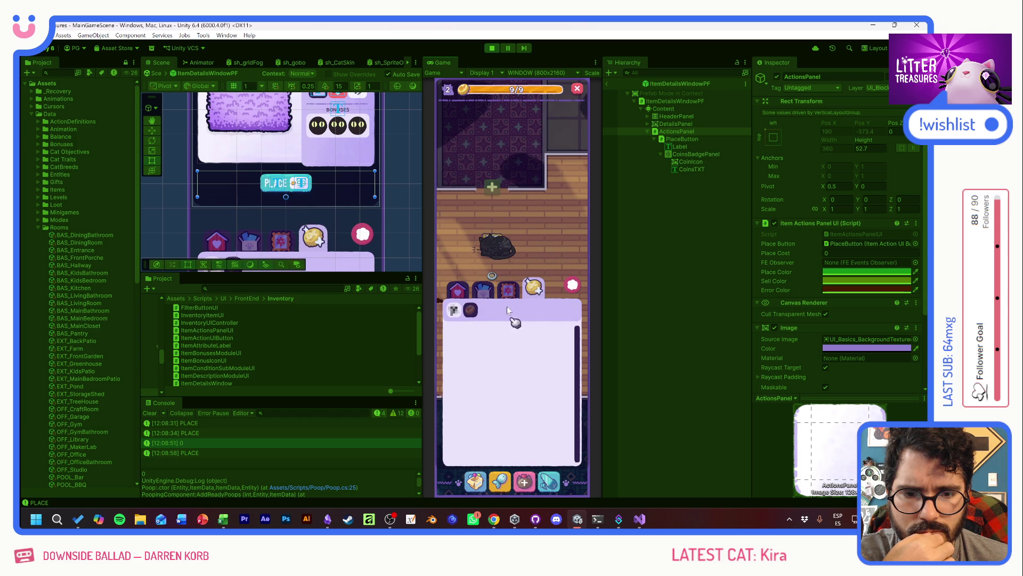
click(508, 336)
click(507, 256)
click(527, 341)
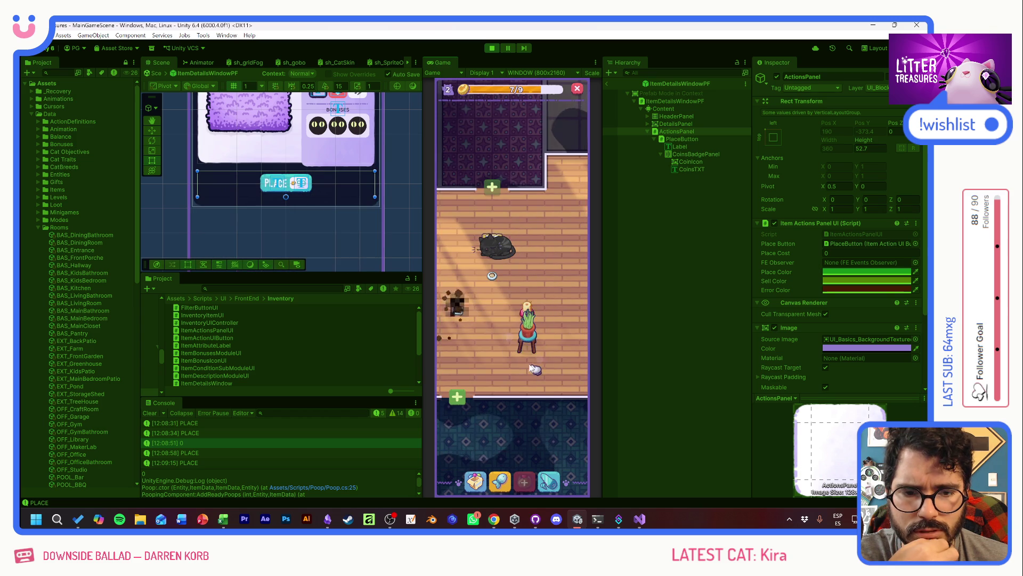
click(528, 336)
drag(527, 336, 525, 184)
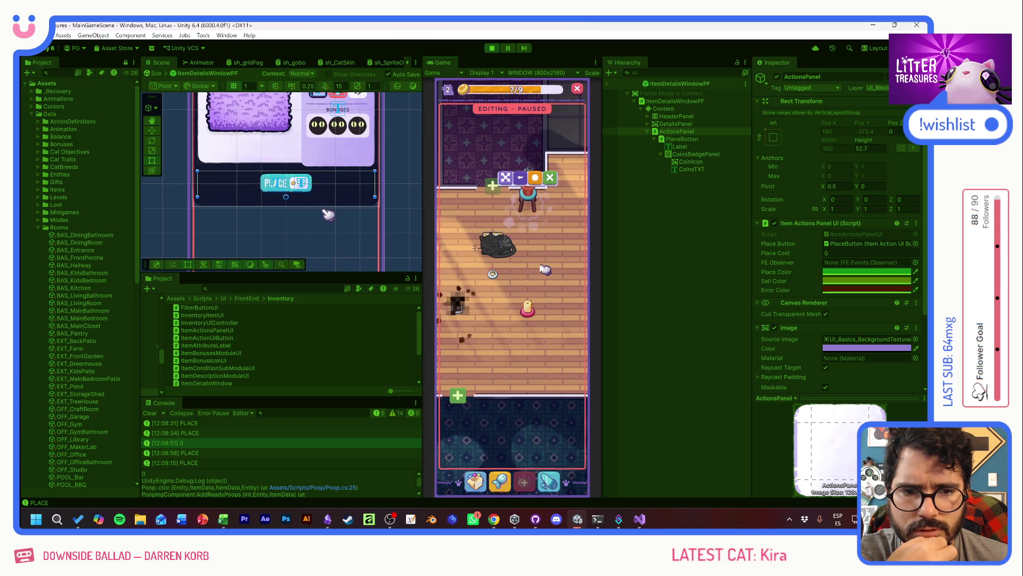
Check the plant's details, then click the litter box to start Scoop the Treasure
click(529, 222)
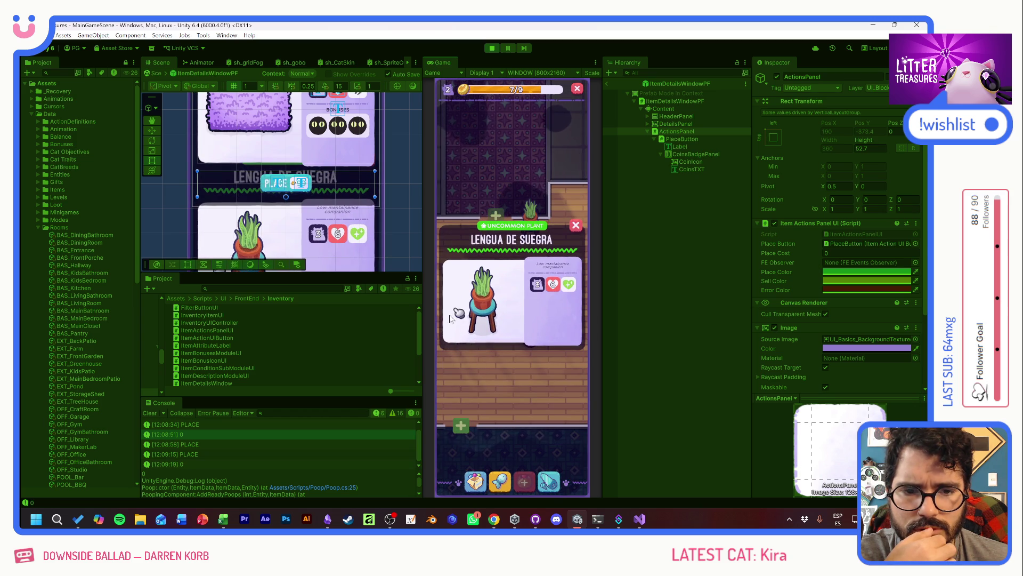
click(578, 225)
click(520, 270)
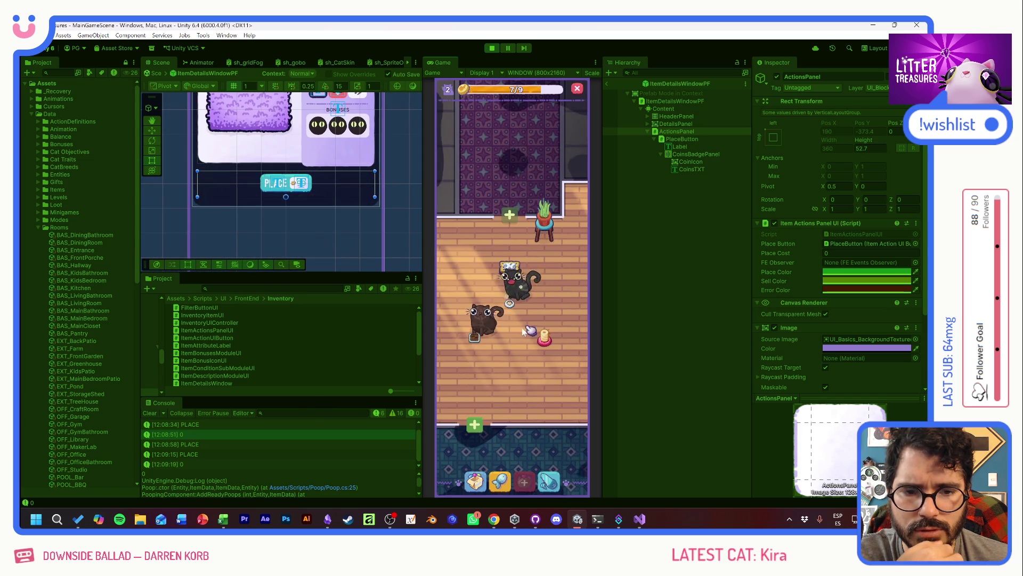
click(512, 317)
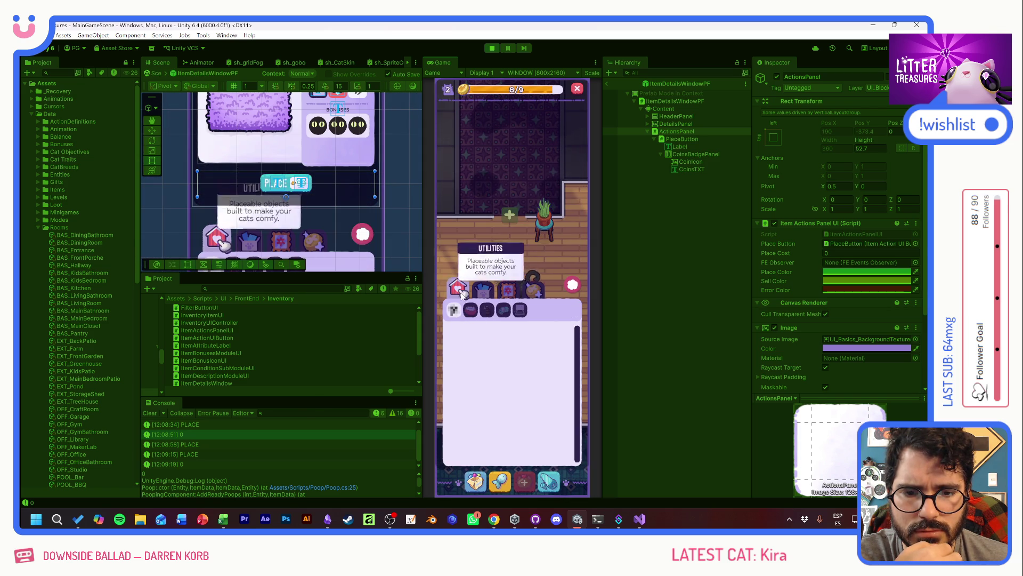
click(571, 286)
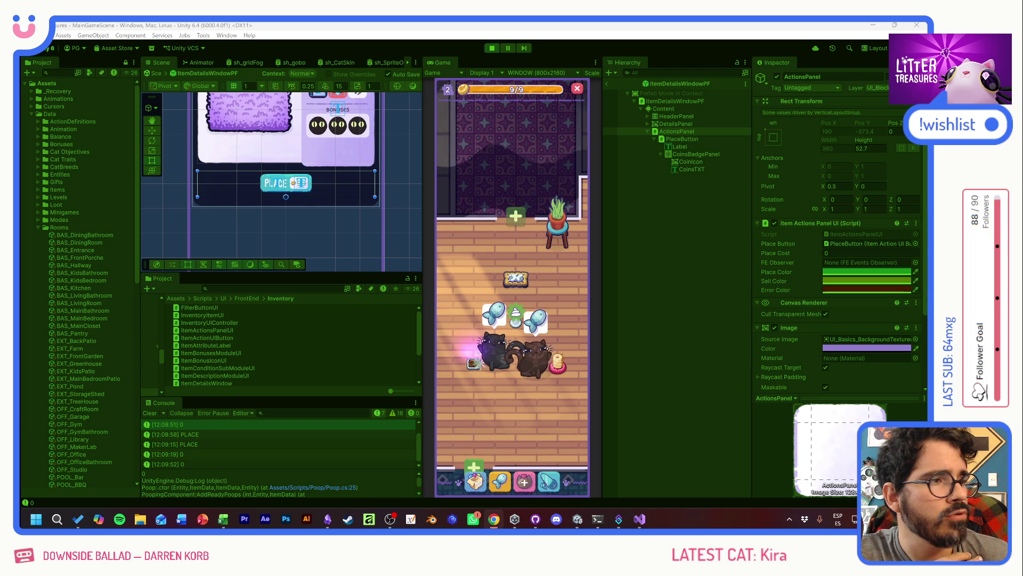
click(472, 364)
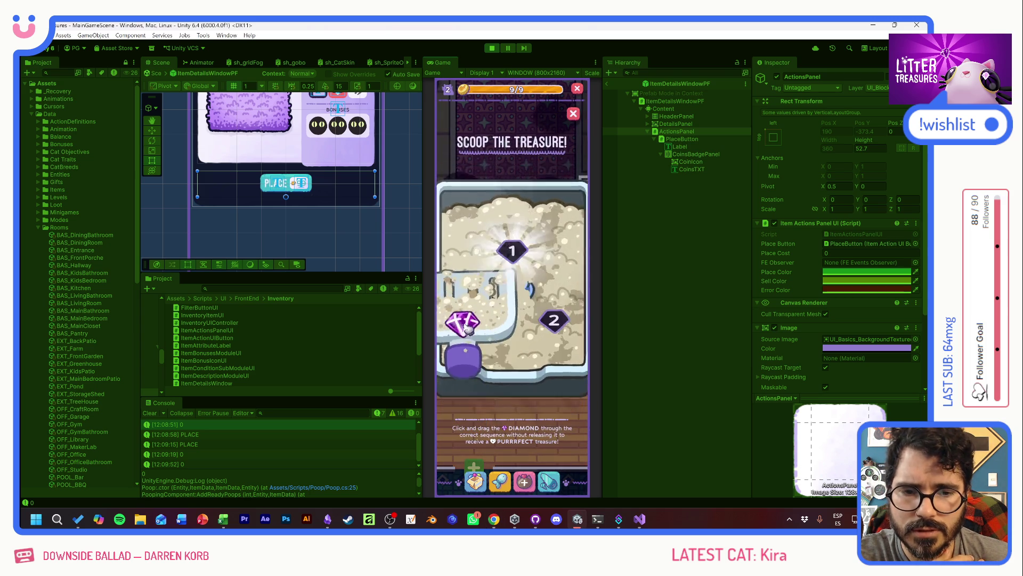